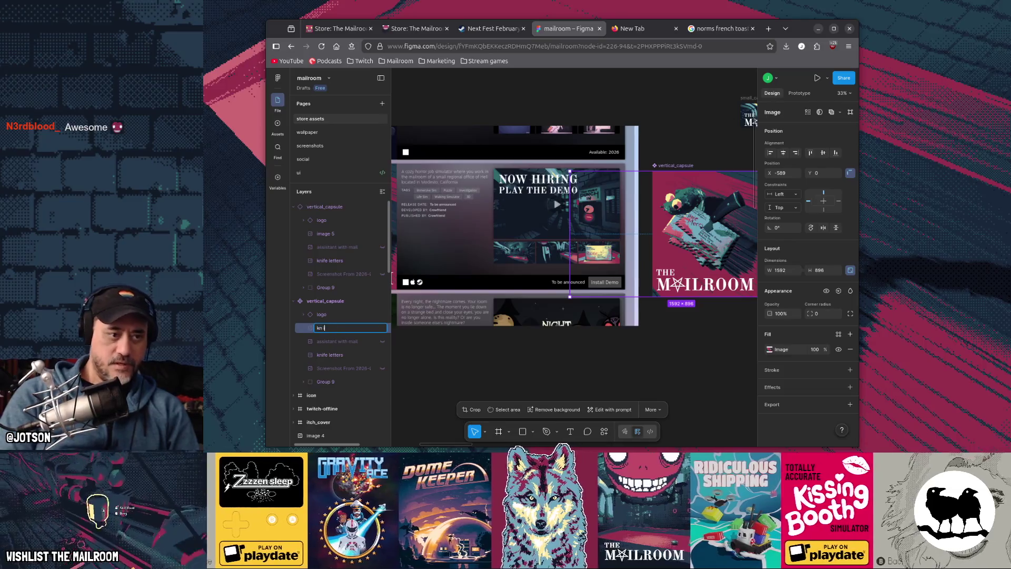
# Rename the frog image layer to 'knife letters frog' and compare it against the assistant-with-mail image
pyautogui.write('kn')
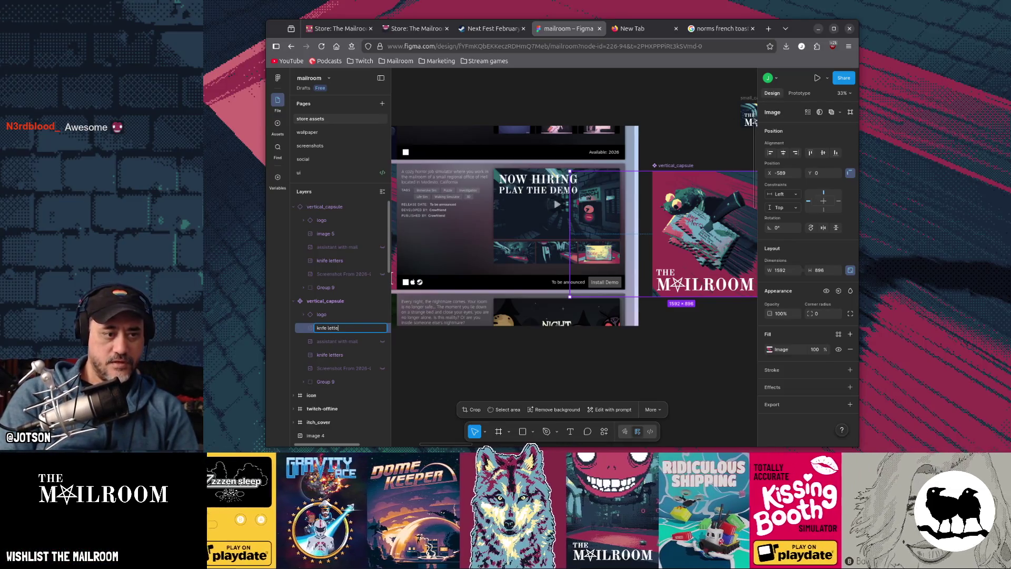
pyautogui.write('g')
pyautogui.press('Return')
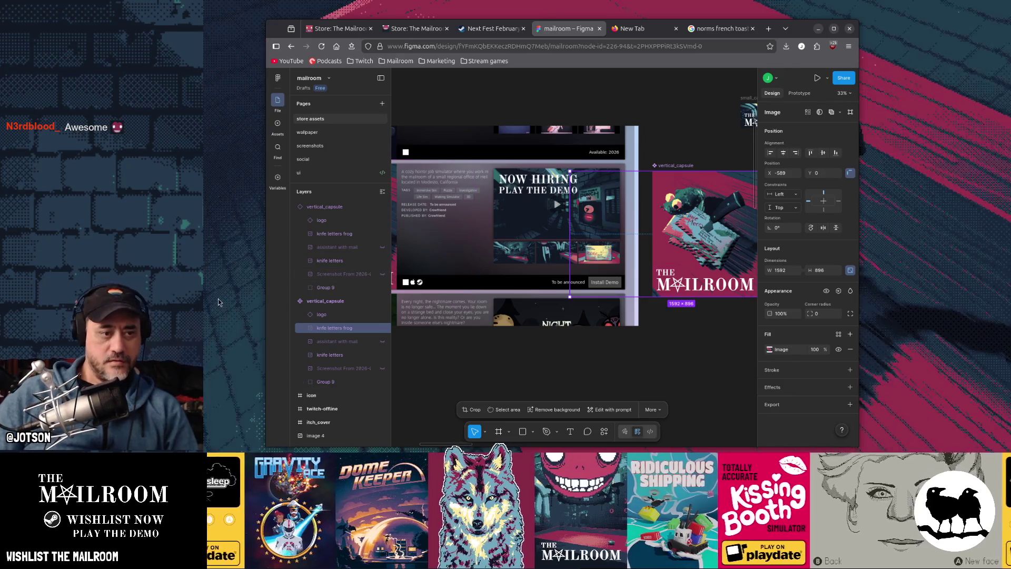
pyautogui.click(382, 328)
pyautogui.click(382, 341)
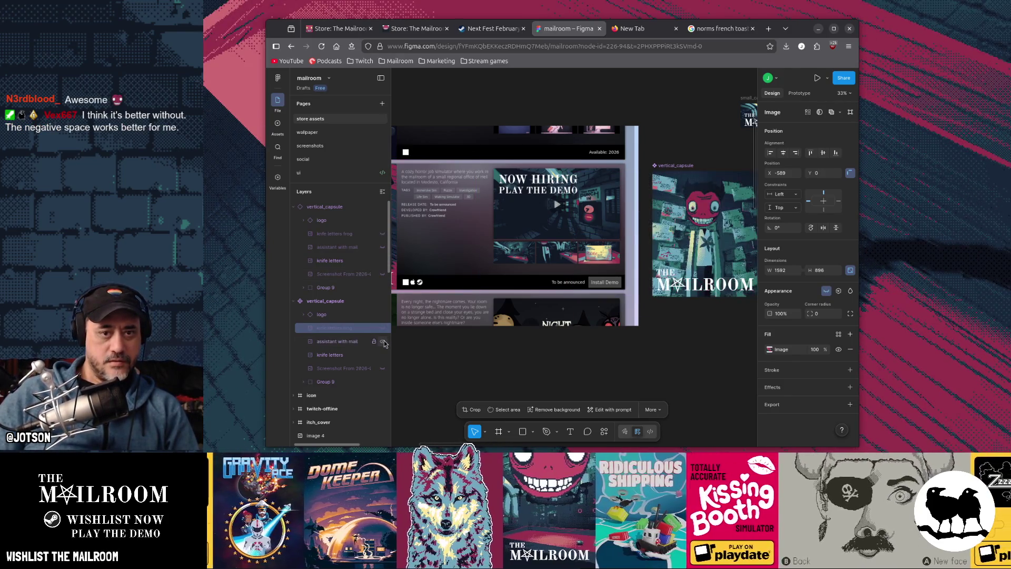
pyautogui.click(383, 341)
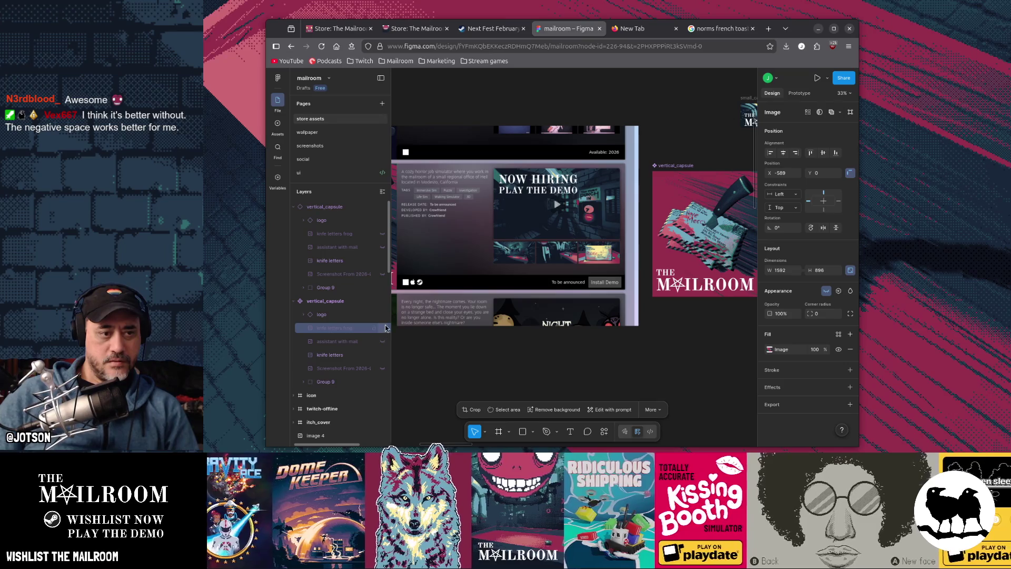
pyautogui.click(382, 328)
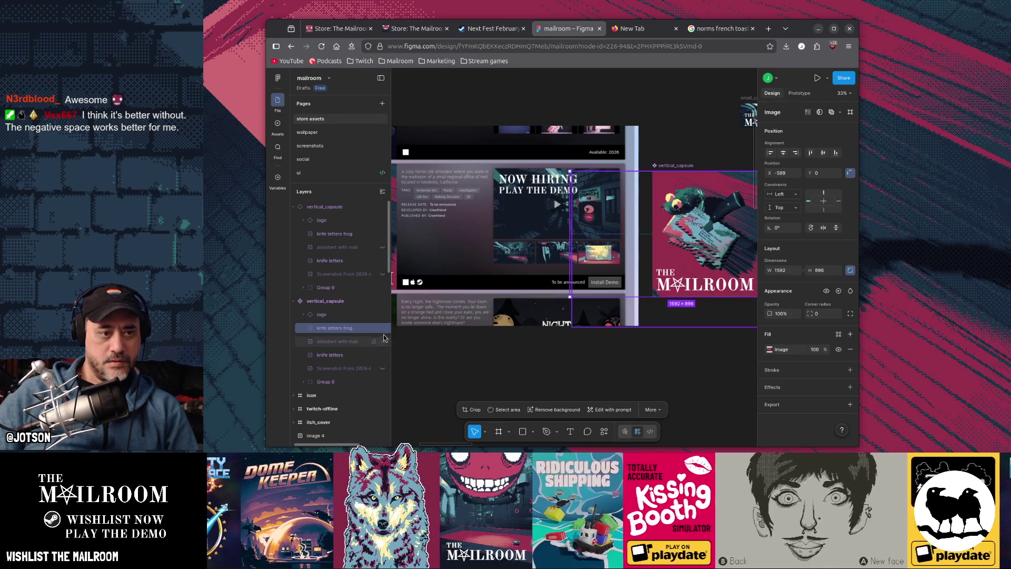
# Keep the knife letters frog image showing in the vertical capsule and maximize the browser window
pyautogui.click(382, 328)
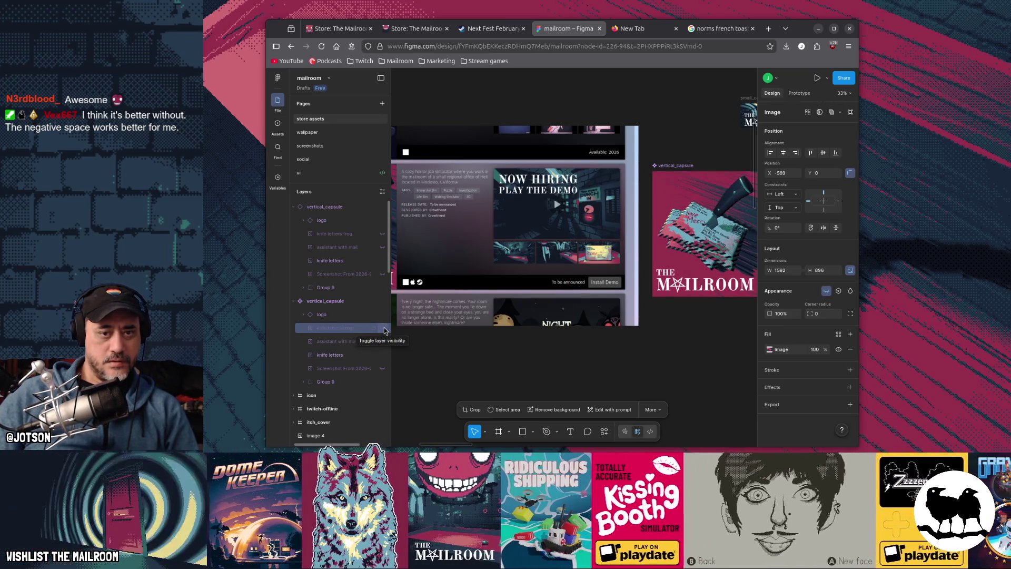
pyautogui.hscroll(-5, 464, 350)
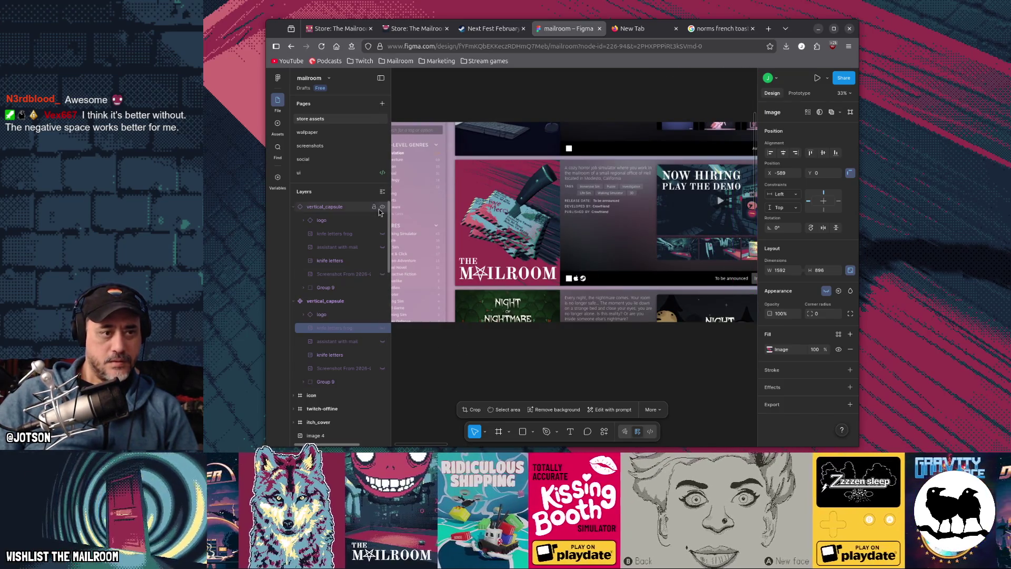
pyautogui.click(383, 234)
pyautogui.hscroll(3, 617, 276)
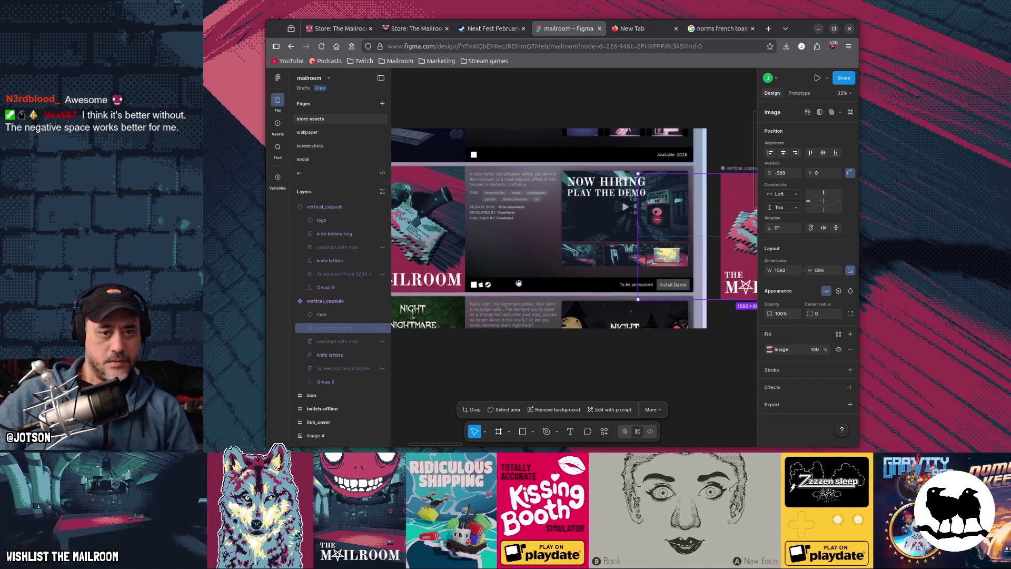
pyautogui.doubleClick(798, 35)
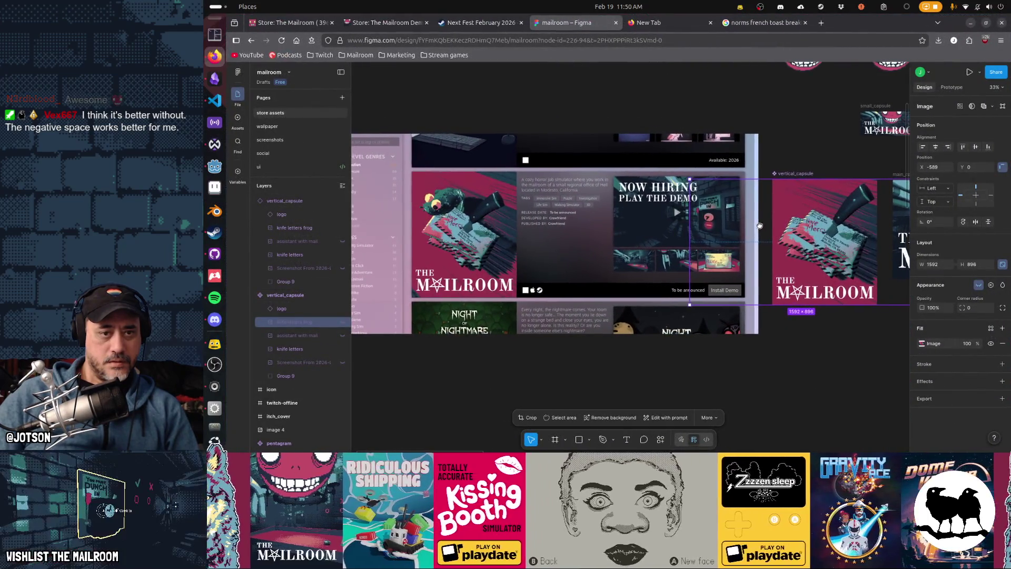
pyautogui.click(755, 226)
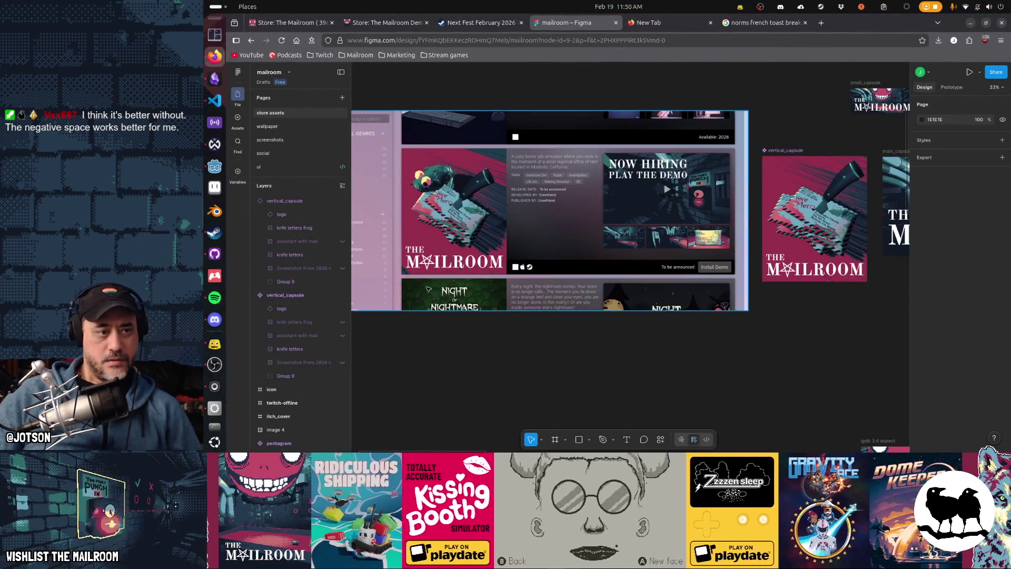
pyautogui.click(342, 228)
pyautogui.click(343, 228)
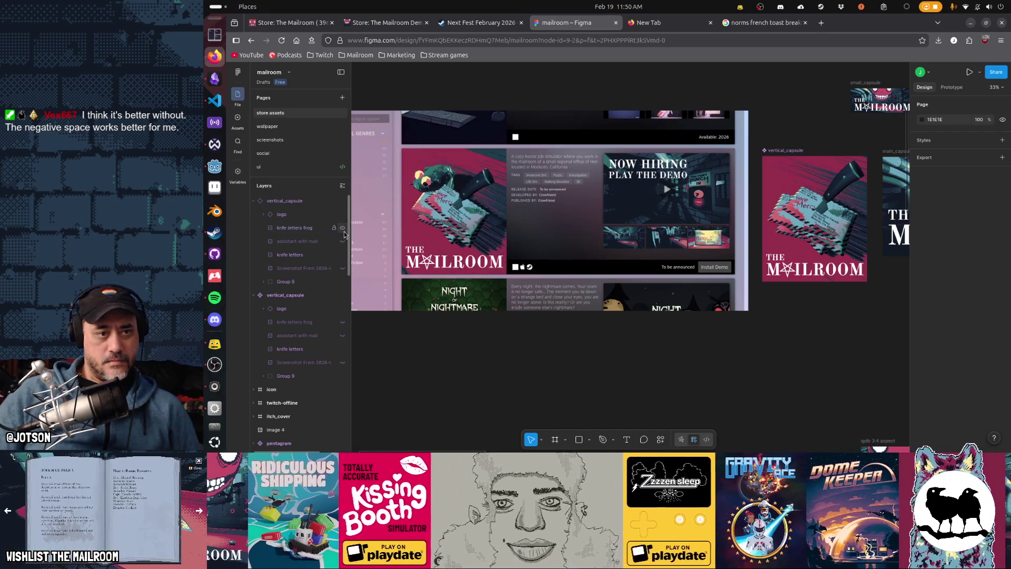
pyautogui.click(343, 228)
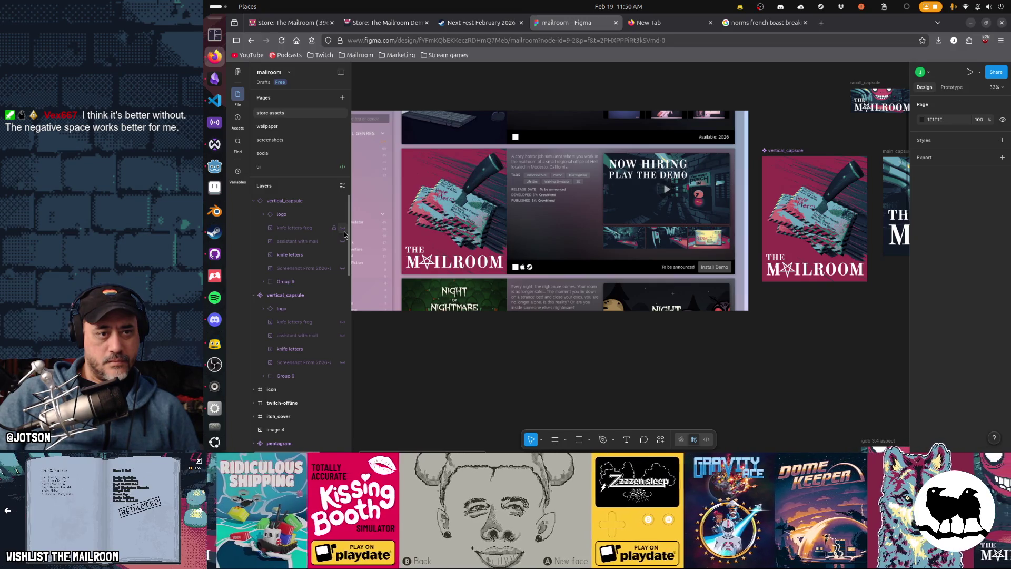
pyautogui.click(342, 228)
pyautogui.click(343, 229)
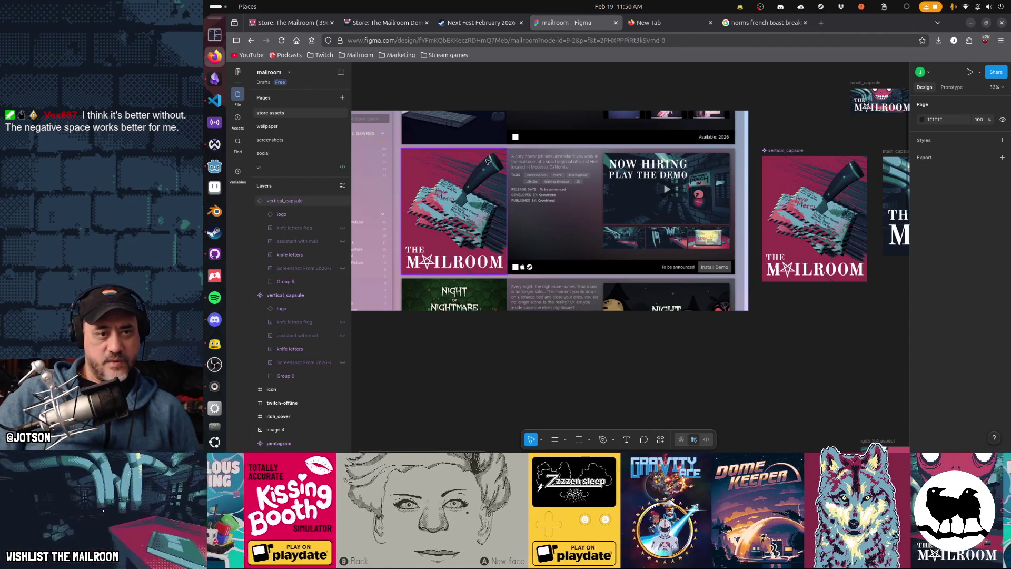
pyautogui.click(342, 228)
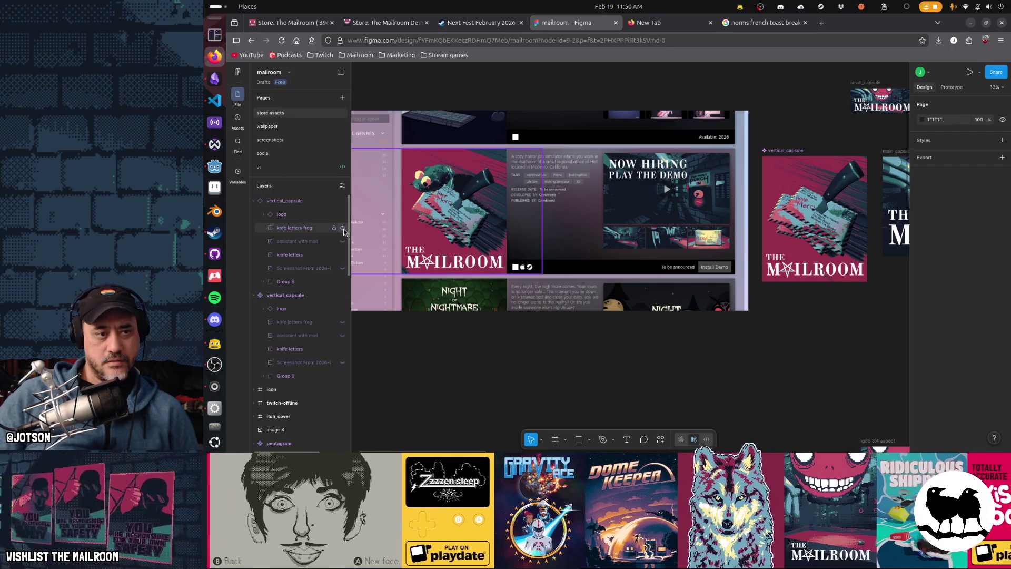
pyautogui.click(343, 231)
pyautogui.click(343, 229)
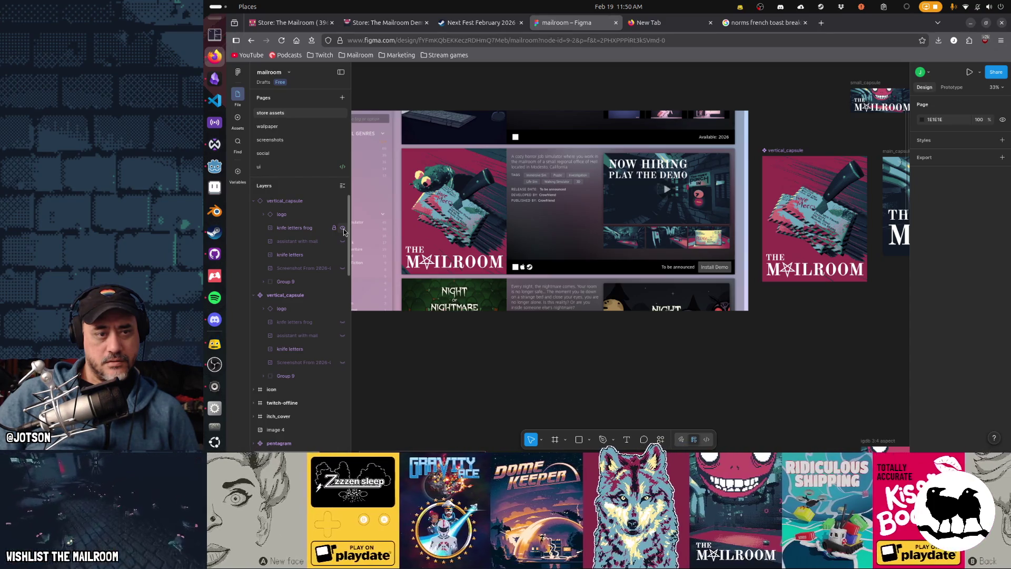
pyautogui.click(343, 230)
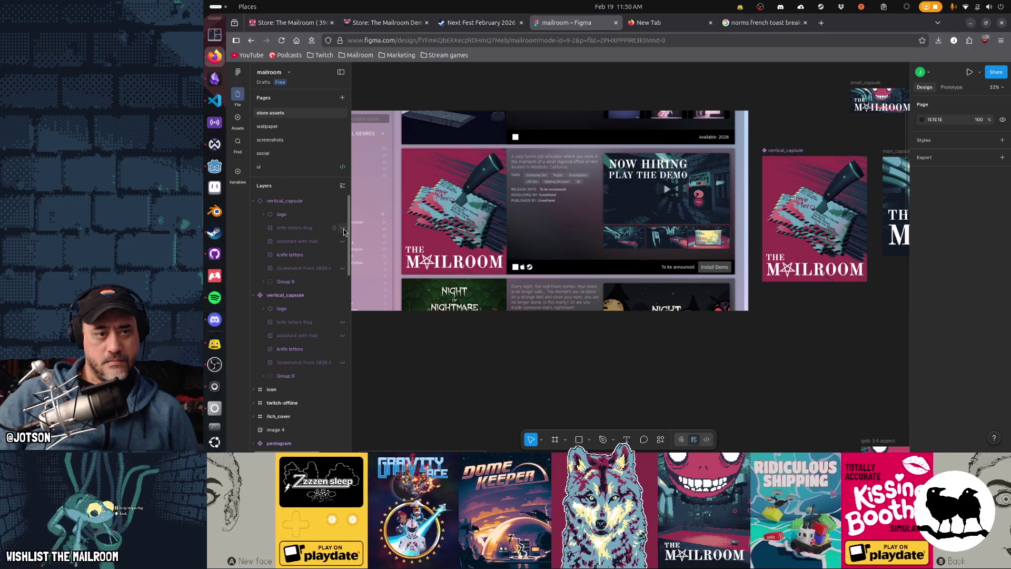
pyautogui.click(343, 231)
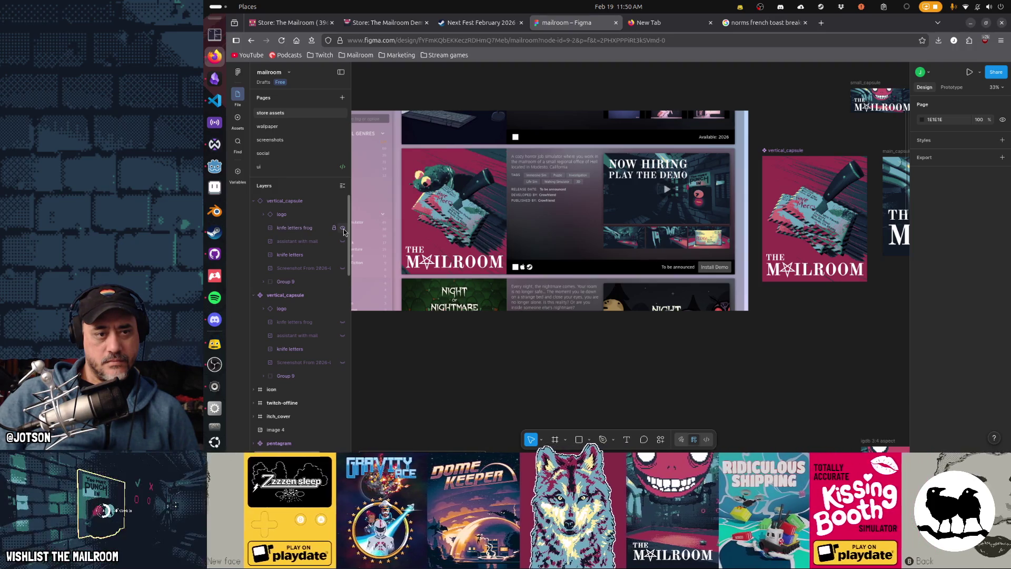
pyautogui.click(343, 230)
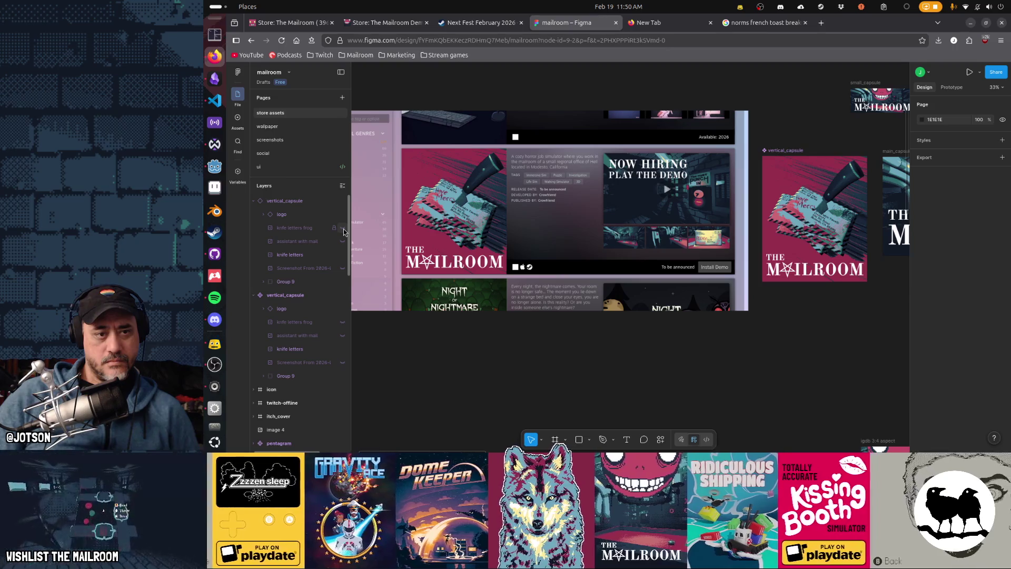
pyautogui.click(343, 230)
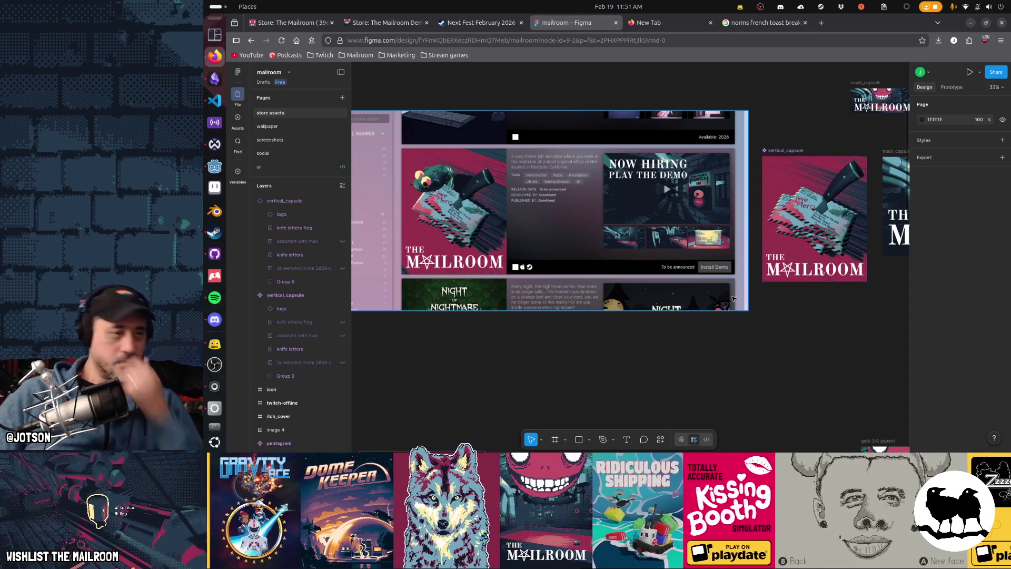
pyautogui.click(342, 322)
pyautogui.hscroll(4, 662, 350)
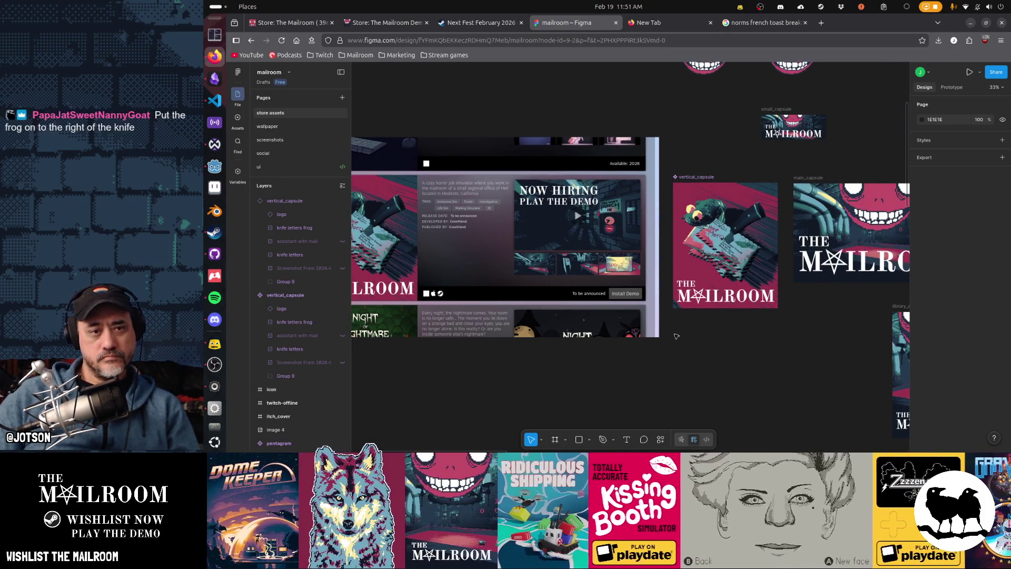
pyautogui.scroll(-1, 684, 316)
pyautogui.scroll(3, 711, 274)
pyautogui.scroll(-4, 743, 235)
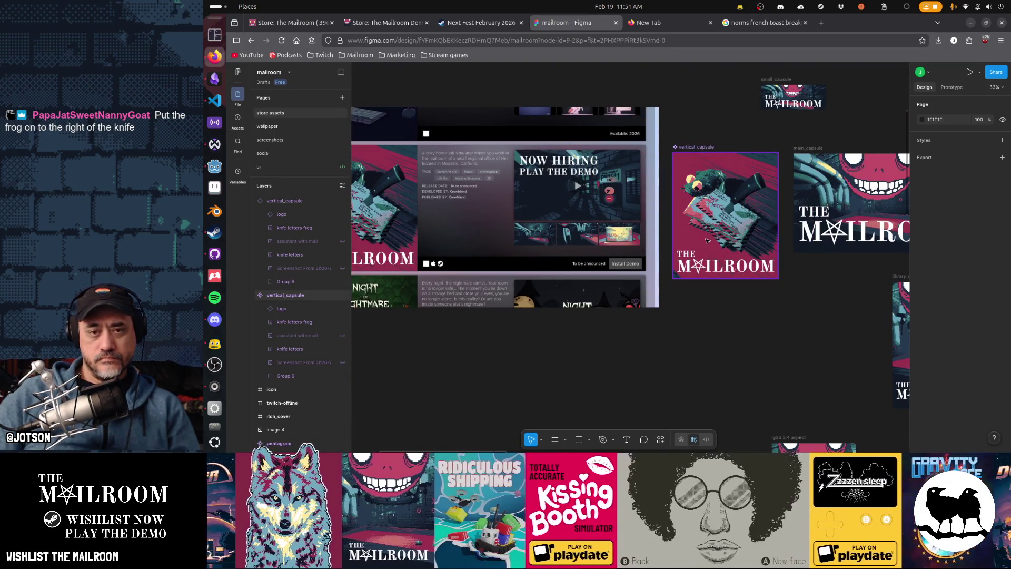
pyautogui.hscroll(-5, 679, 258)
pyautogui.scroll(2, 664, 264)
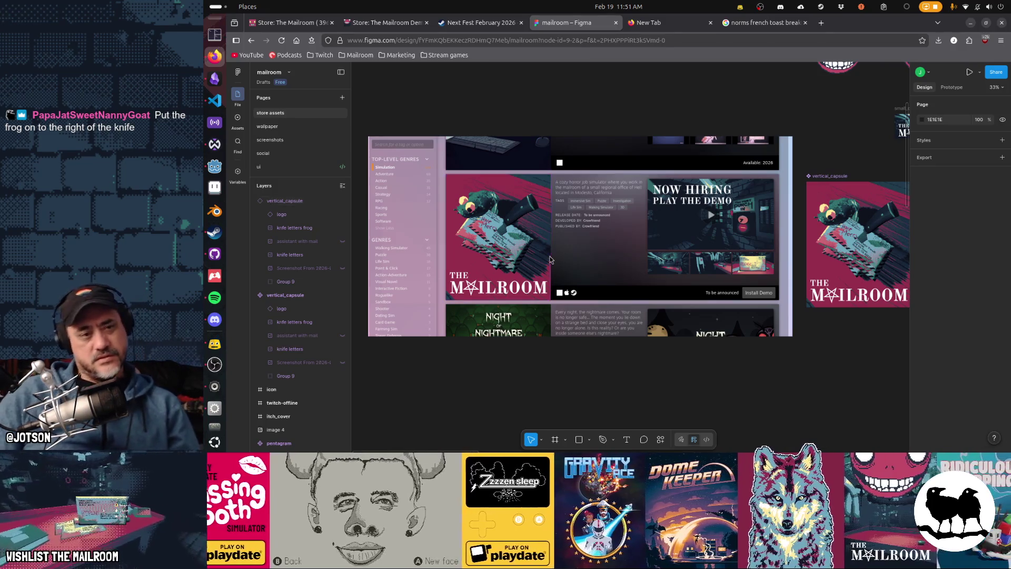
pyautogui.hotkey('alt', 'Tab')
pyautogui.hotkey('alt', 'Tab')
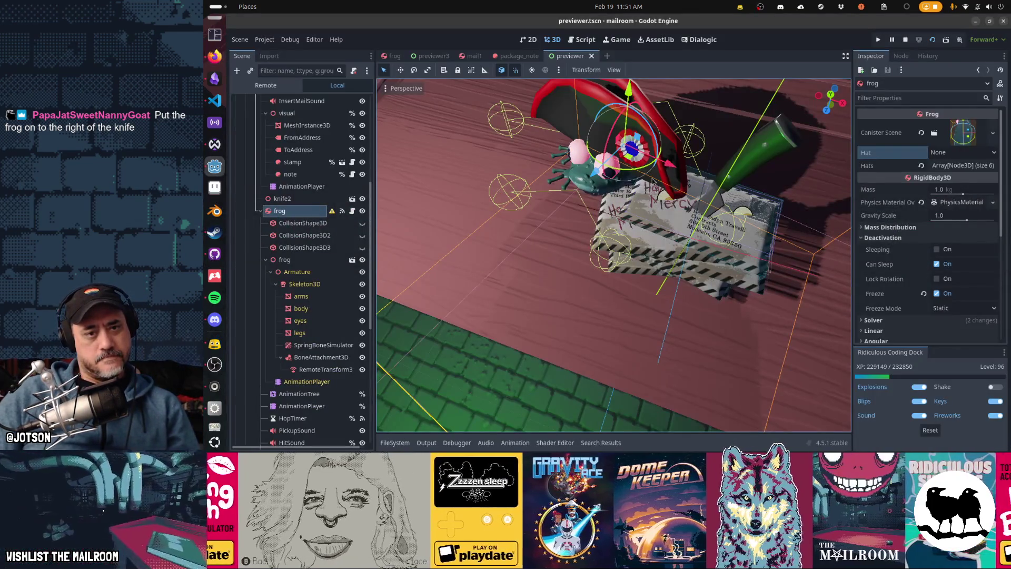
# Move the frog beside the knife's right on the letters, check it in the running game, and screenshot it
pyautogui.moveTo(671, 167)
pyautogui.mouseDown()
pyautogui.moveTo(758, 224)
pyautogui.moveTo(793, 237)
pyautogui.moveTo(816, 232)
pyautogui.moveTo(753, 226)
pyautogui.mouseUp()
pyautogui.hotkey('alt', 'Tab')
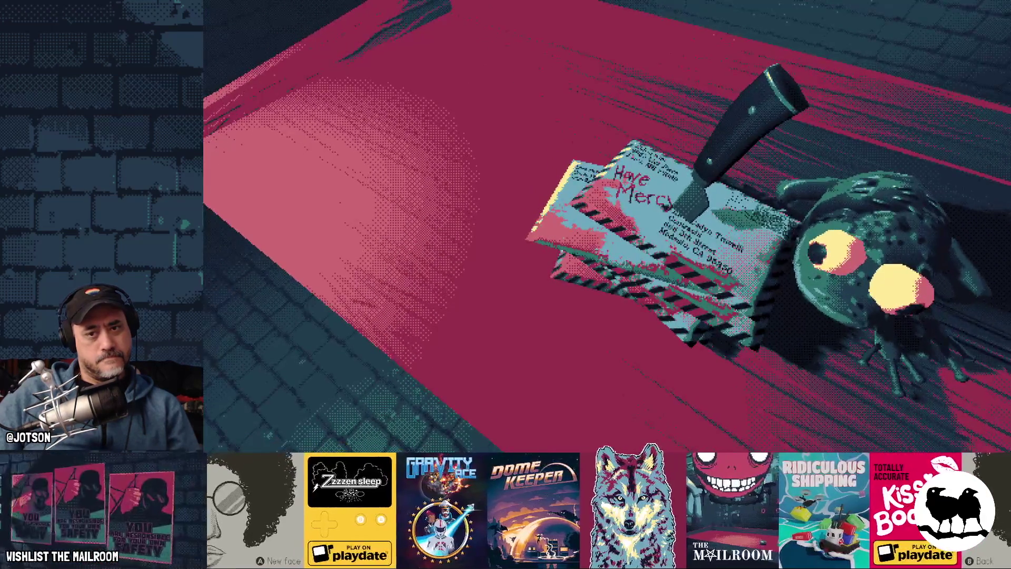
pyautogui.hotkey('alt', 'Tab')
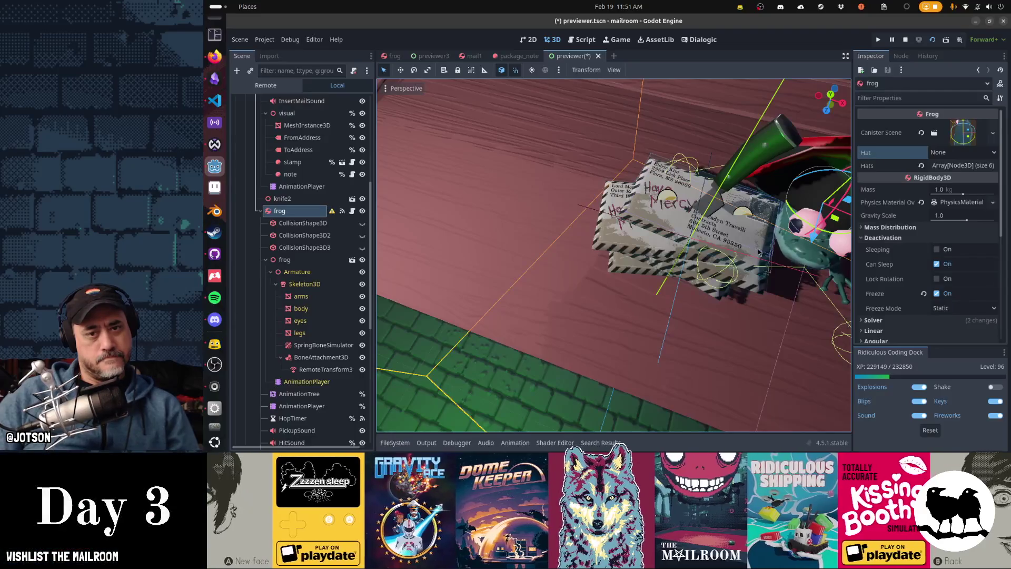
pyautogui.moveTo(833, 227)
pyautogui.mouseDown()
pyautogui.moveTo(758, 216)
pyautogui.moveTo(789, 206)
pyautogui.moveTo(827, 213)
pyautogui.mouseUp()
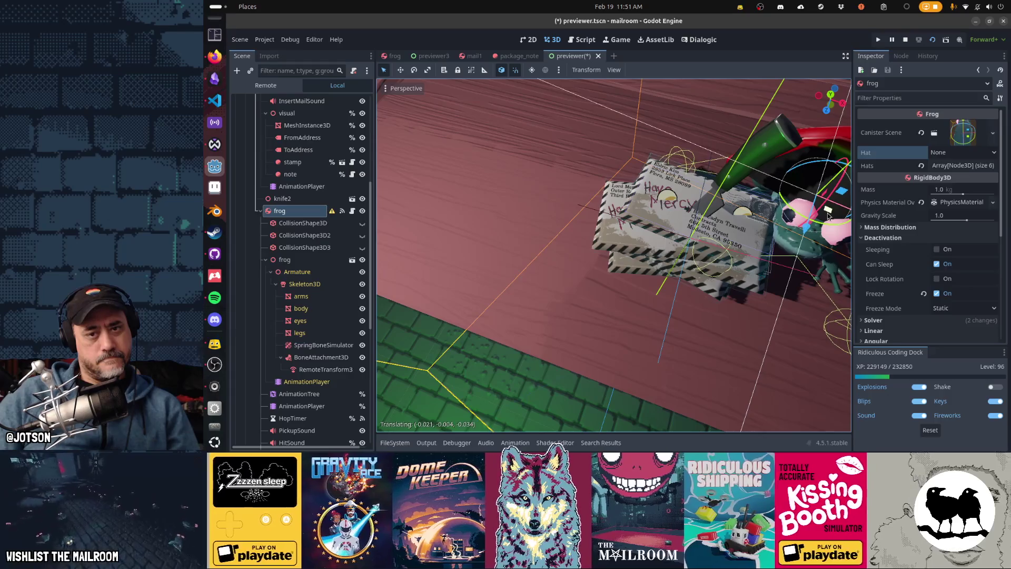
pyautogui.hotkey('alt', 'Tab')
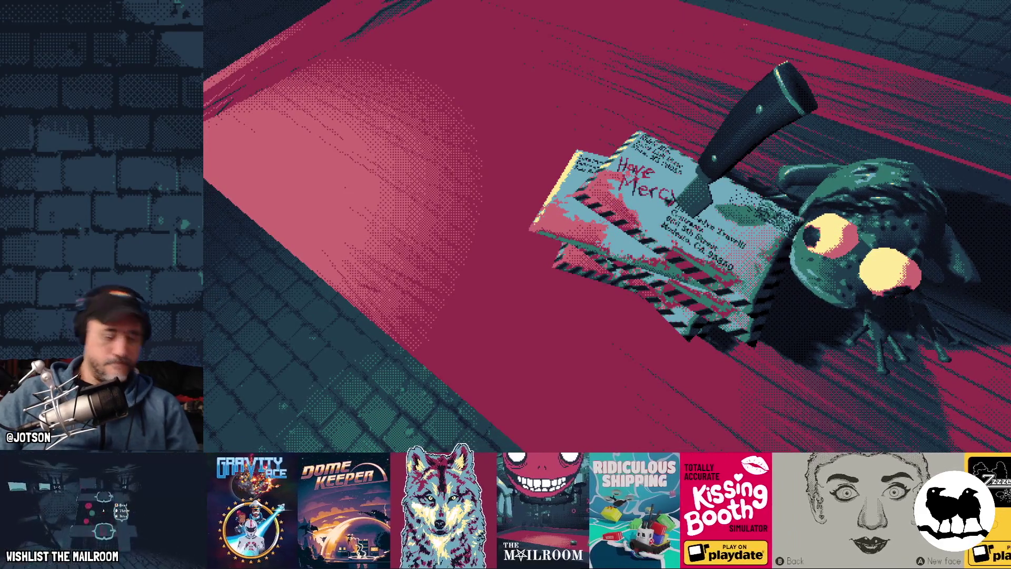
pyautogui.press('Print')
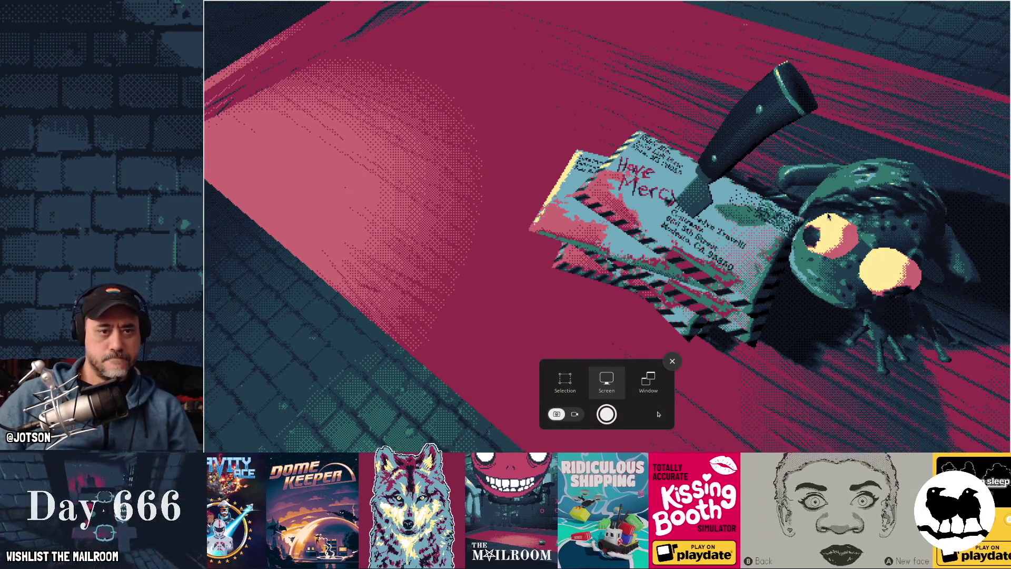
pyautogui.press('Escape')
pyautogui.hotkey('alt', 'Tab')
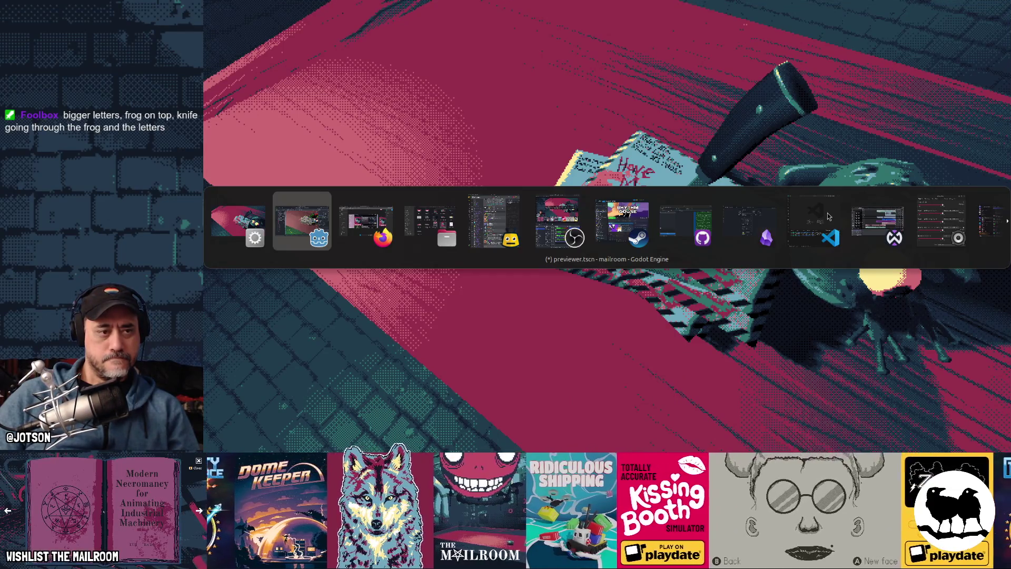
pyautogui.click(366, 221)
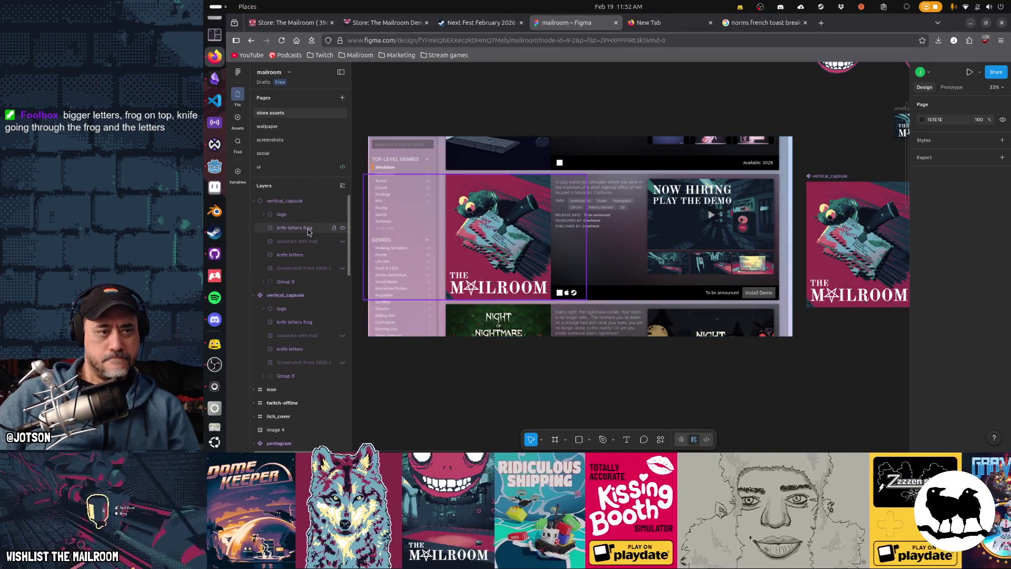
pyautogui.click(309, 232)
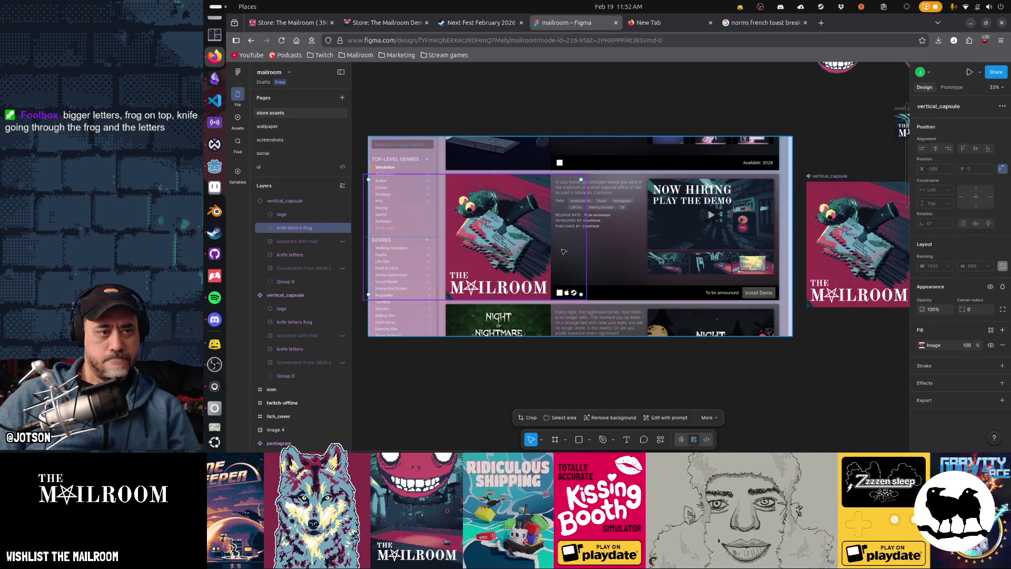
pyautogui.hotkey('ctrl', 'v')
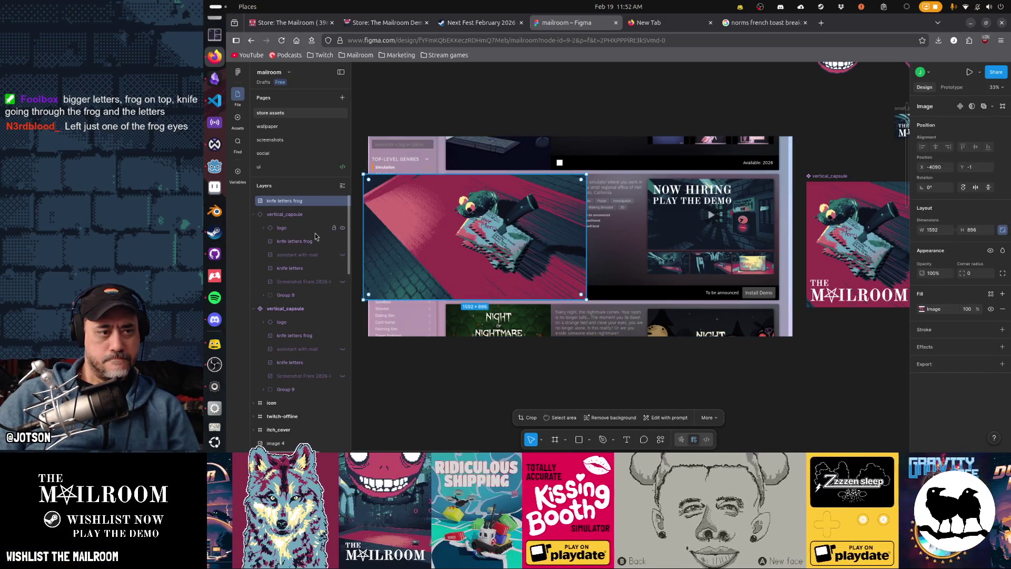
pyautogui.hotkey('ctrl', 'z')
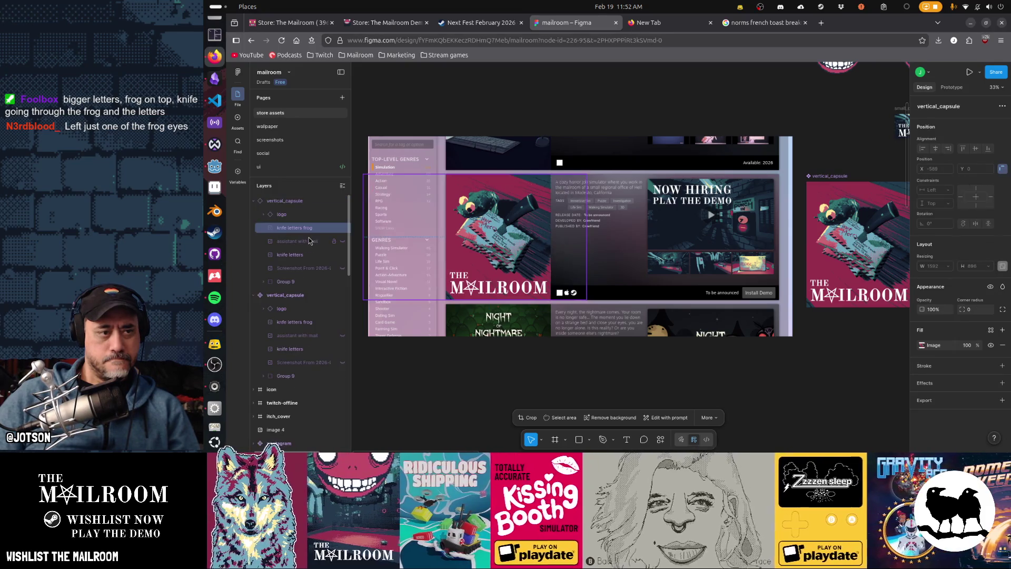
pyautogui.click(302, 322)
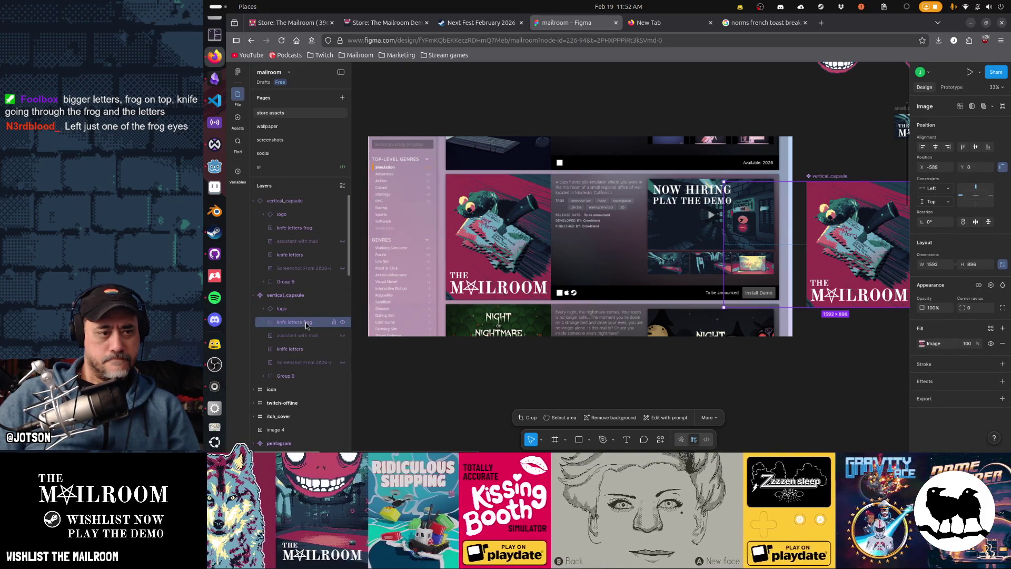
pyautogui.click(297, 296)
pyautogui.hscroll(5, 740, 257)
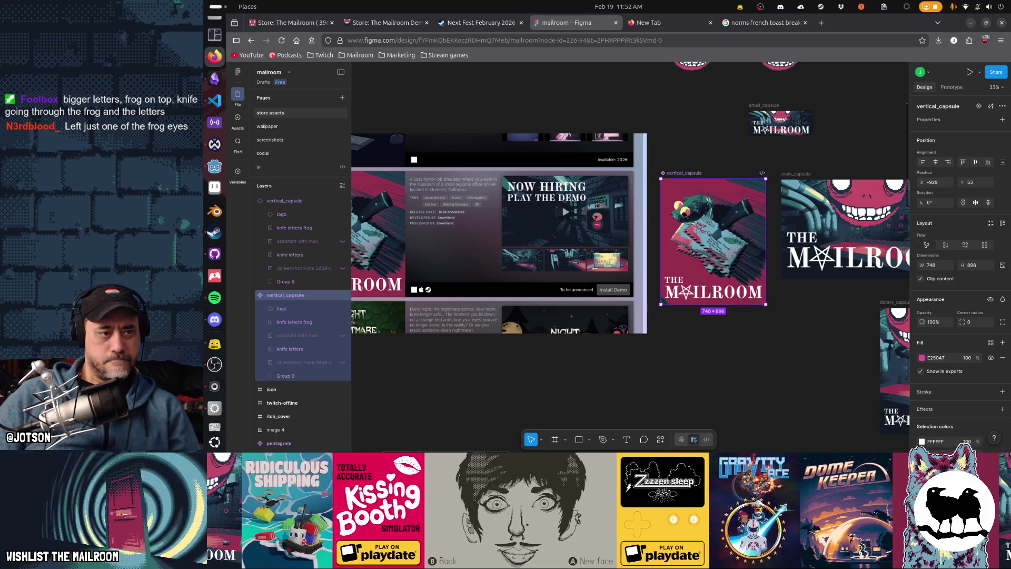
pyautogui.hotkey('ctrl', 'v')
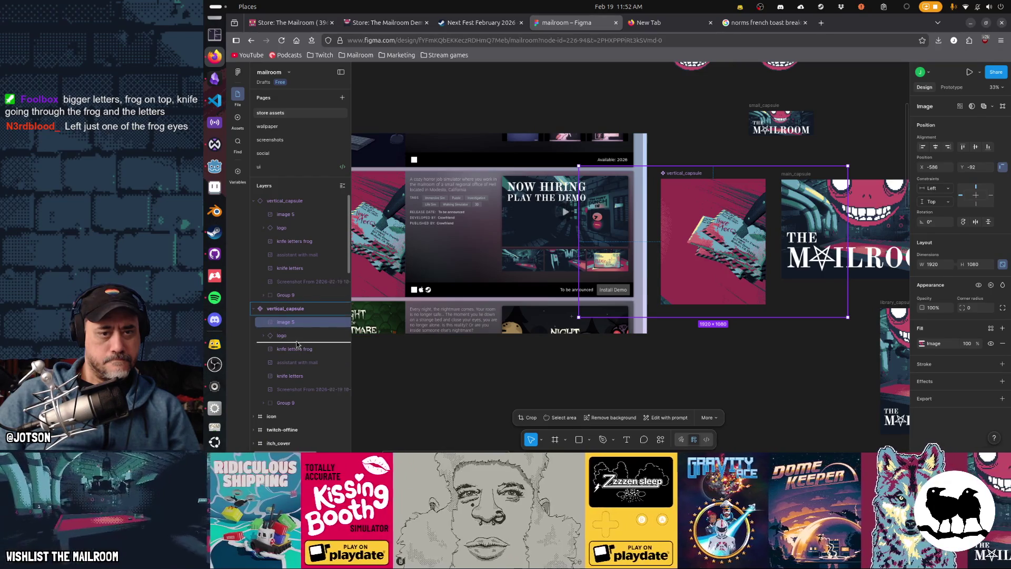
pyautogui.moveTo(297, 345); pyautogui.dragTo(296, 343)
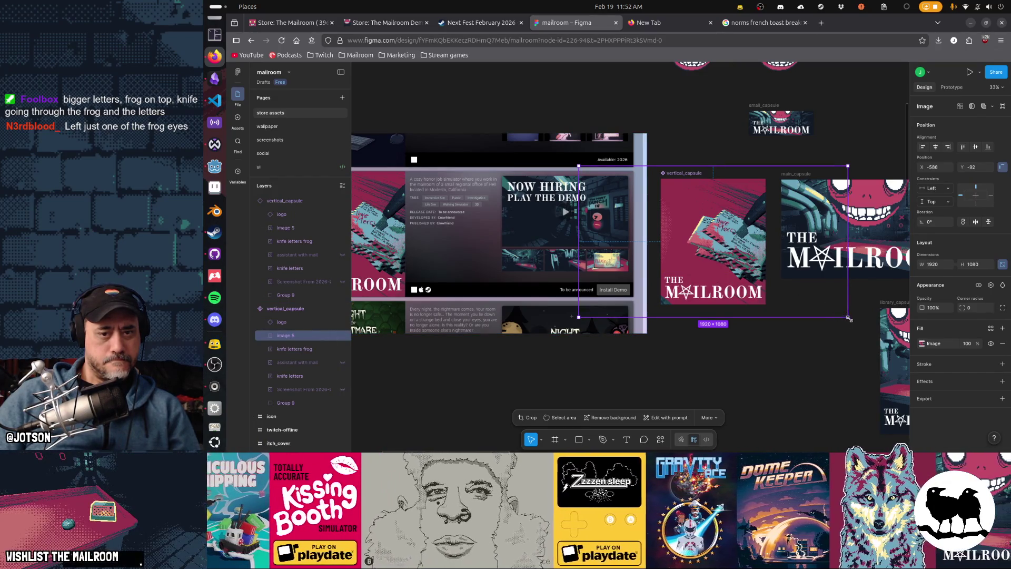
pyautogui.moveTo(848, 318); pyautogui.dragTo(826, 304)
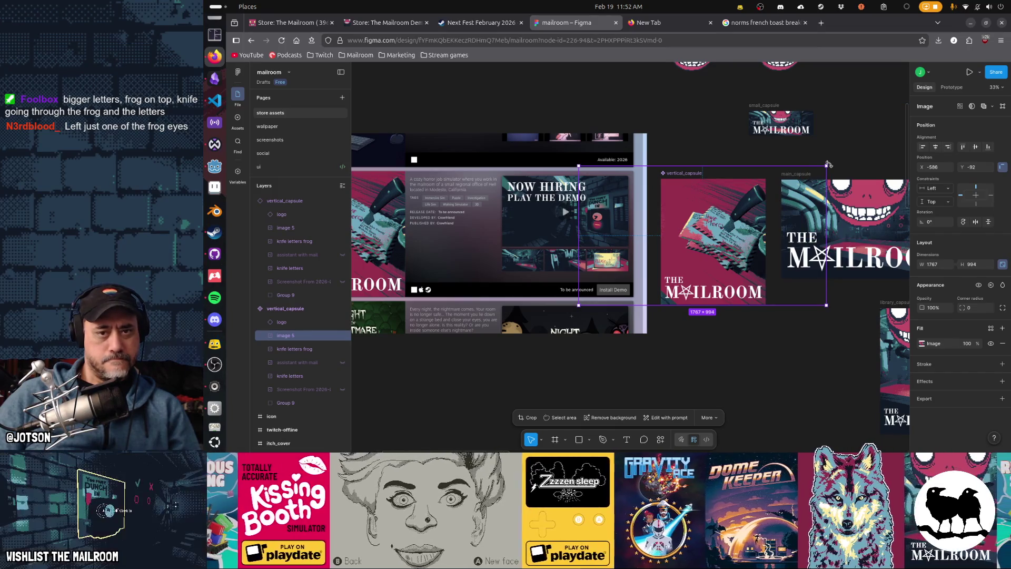
pyautogui.moveTo(827, 165); pyautogui.dragTo(805, 180)
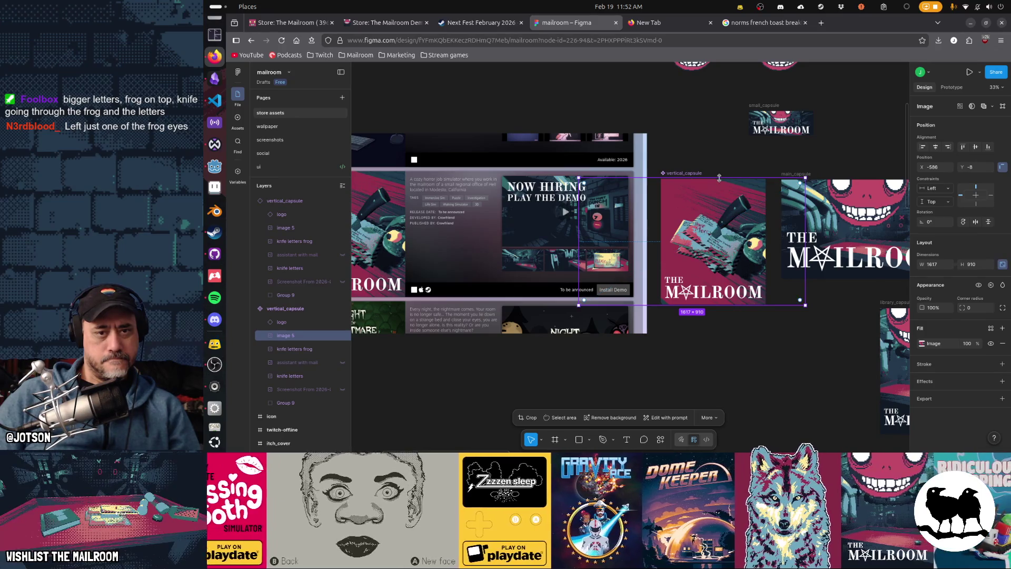
pyautogui.moveTo(719, 178); pyautogui.dragTo(722, 180)
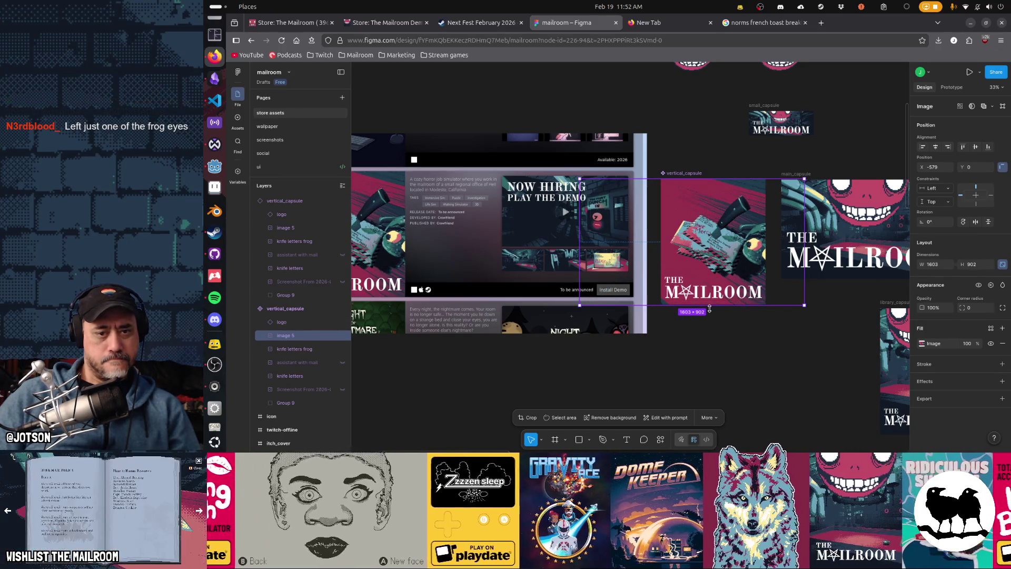
pyautogui.moveTo(709, 307); pyautogui.dragTo(726, 272)
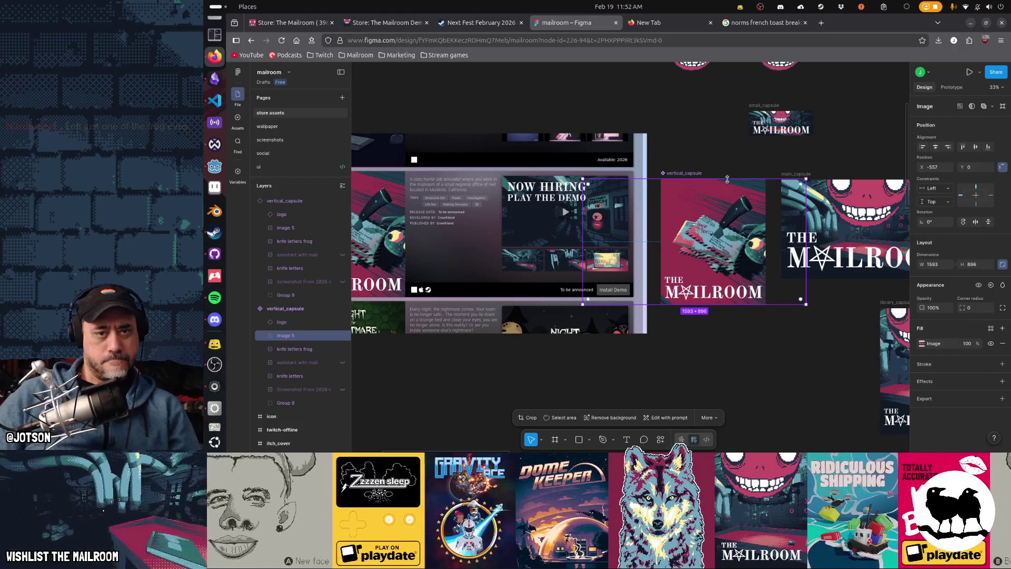
pyautogui.moveTo(727, 180); pyautogui.dragTo(725, 164)
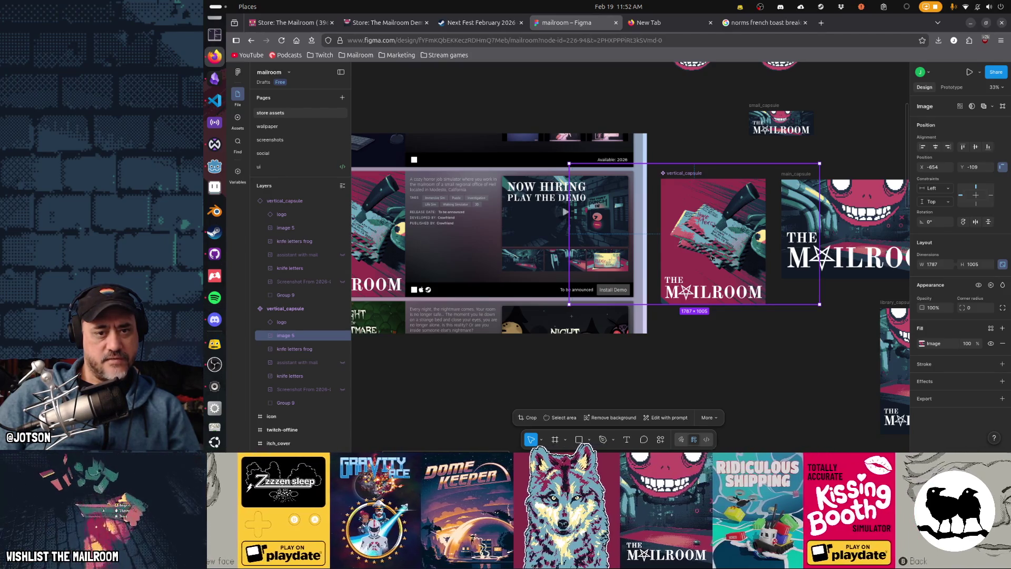
pyautogui.moveTo(712, 258)
pyautogui.mouseDown()
pyautogui.moveTo(699, 254)
pyautogui.moveTo(725, 259)
pyautogui.moveTo(678, 257)
pyautogui.moveTo(715, 261)
pyautogui.mouseUp()
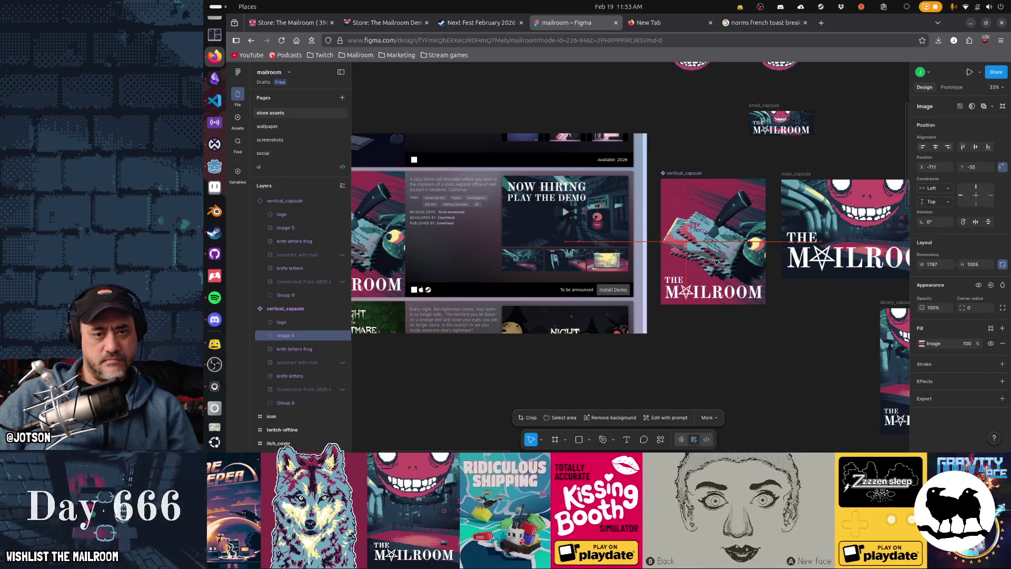
pyautogui.press('Delete')
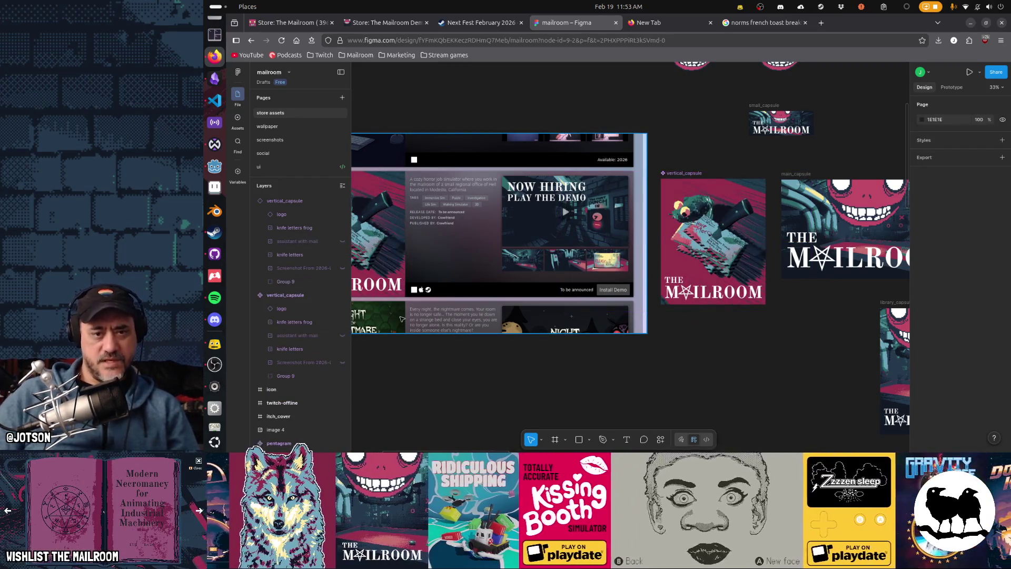
pyautogui.click(311, 322)
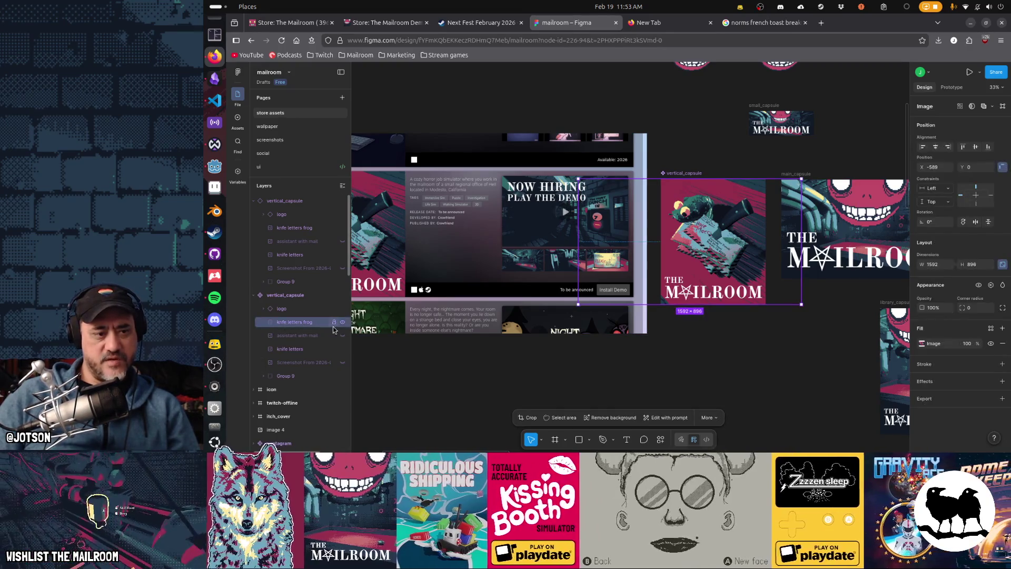
pyautogui.click(342, 322)
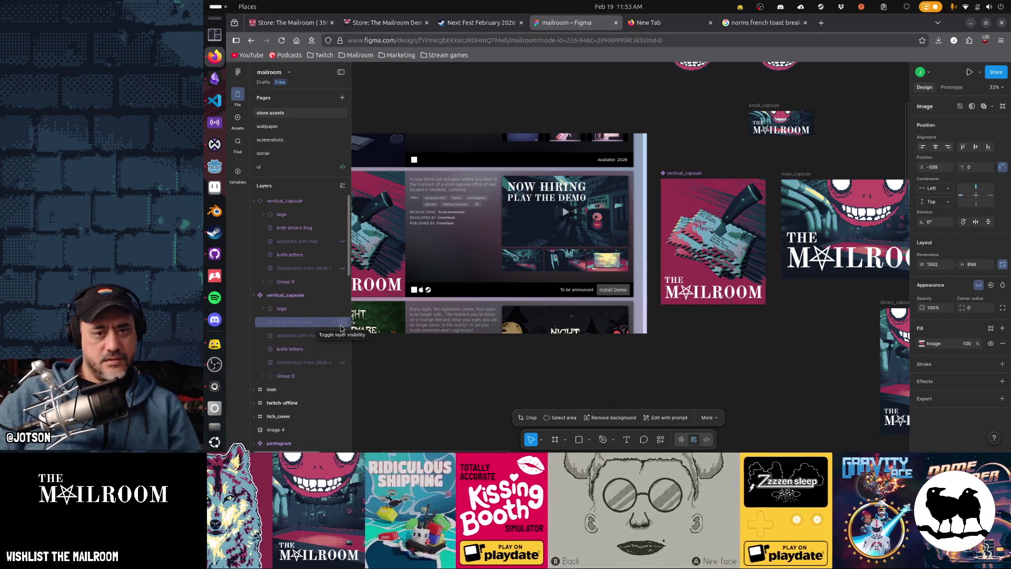
pyautogui.click(342, 325)
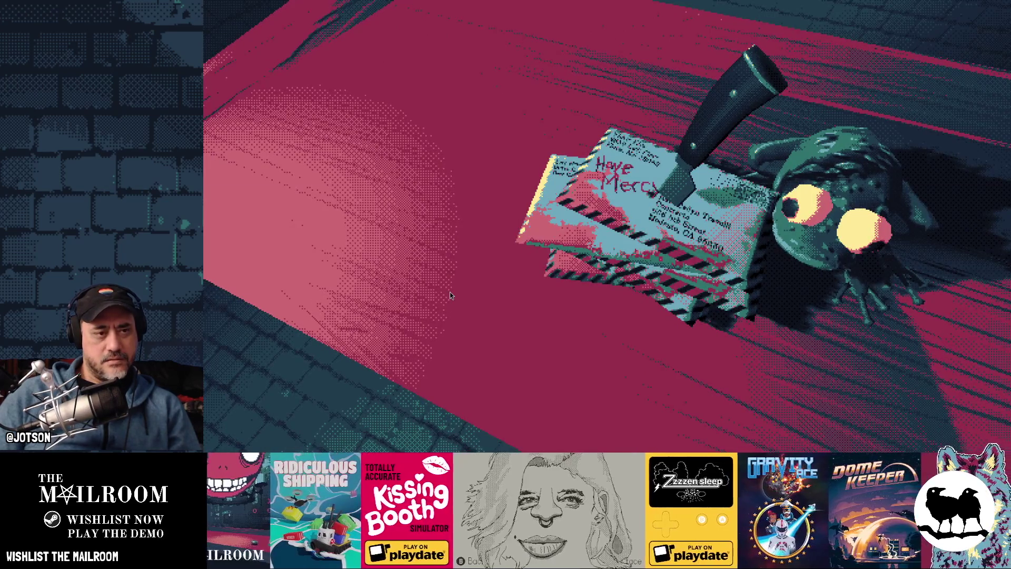
# Rotate the frog 75 degrees and slide it along its X axis onto the stabbed letters, then return to Figma
pyautogui.hotkey('alt', 'Tab')
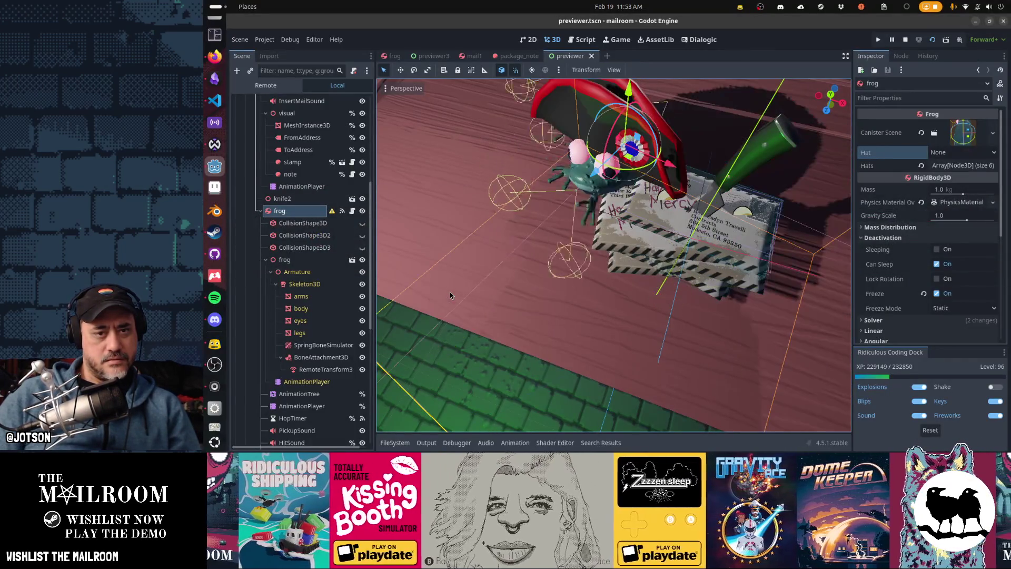
pyautogui.moveTo(632, 173)
pyautogui.mouseDown()
pyautogui.moveTo(697, 152)
pyautogui.moveTo(637, 160)
pyautogui.mouseUp()
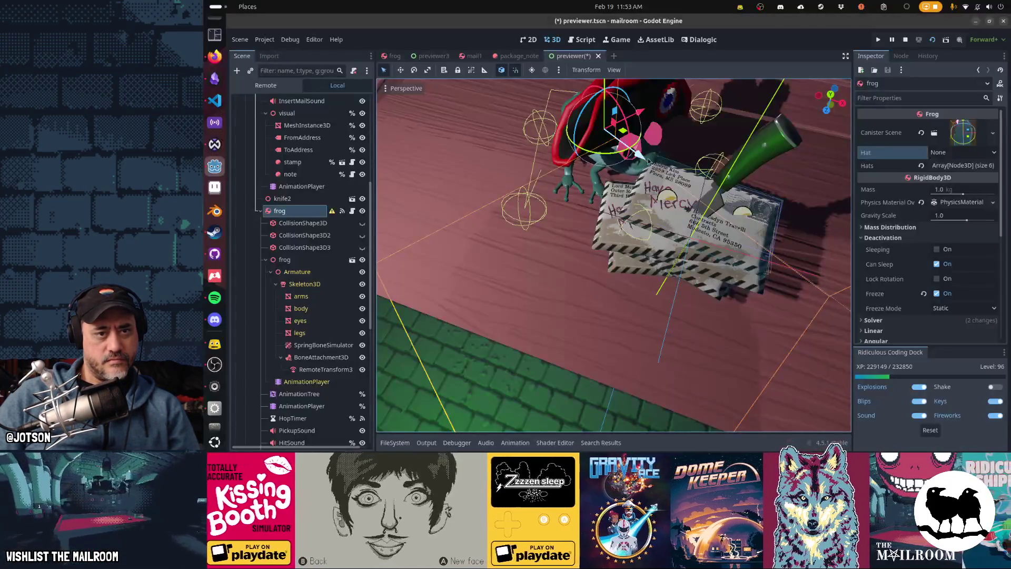
pyautogui.moveTo(655, 118); pyautogui.dragTo(625, 138)
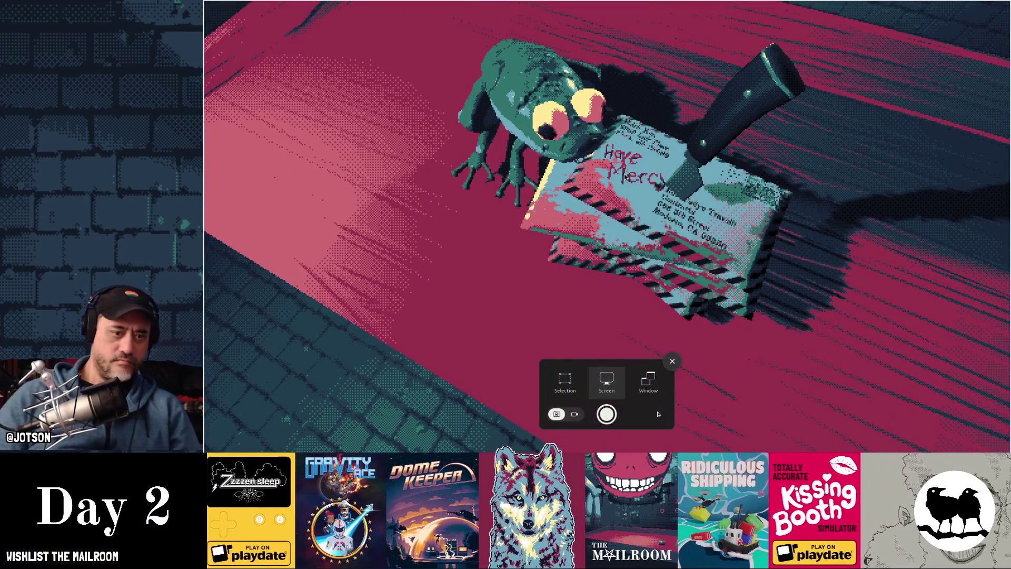
pyautogui.hotkey('alt', 'Tab')
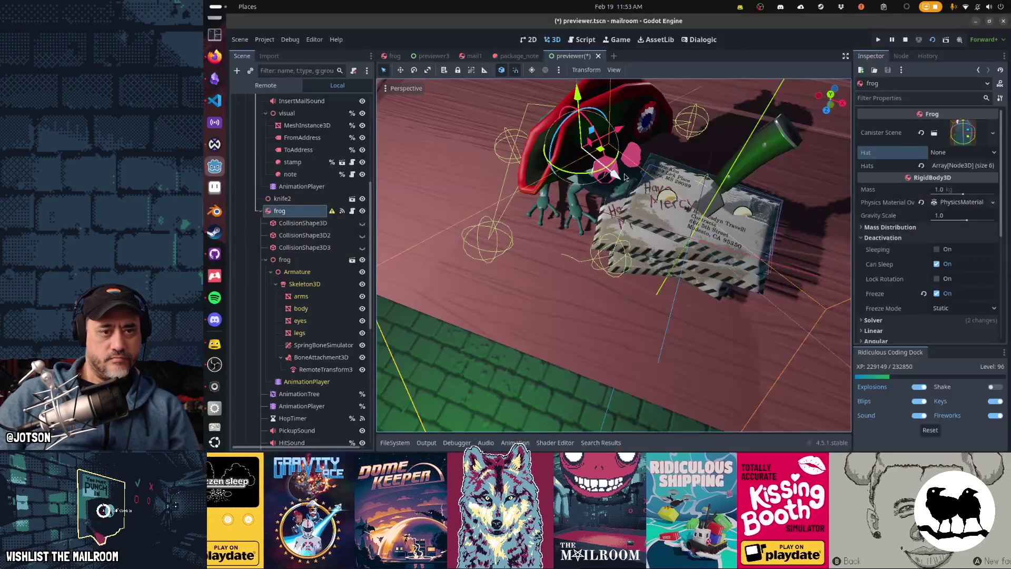
pyautogui.hotkey('alt', 'Tab')
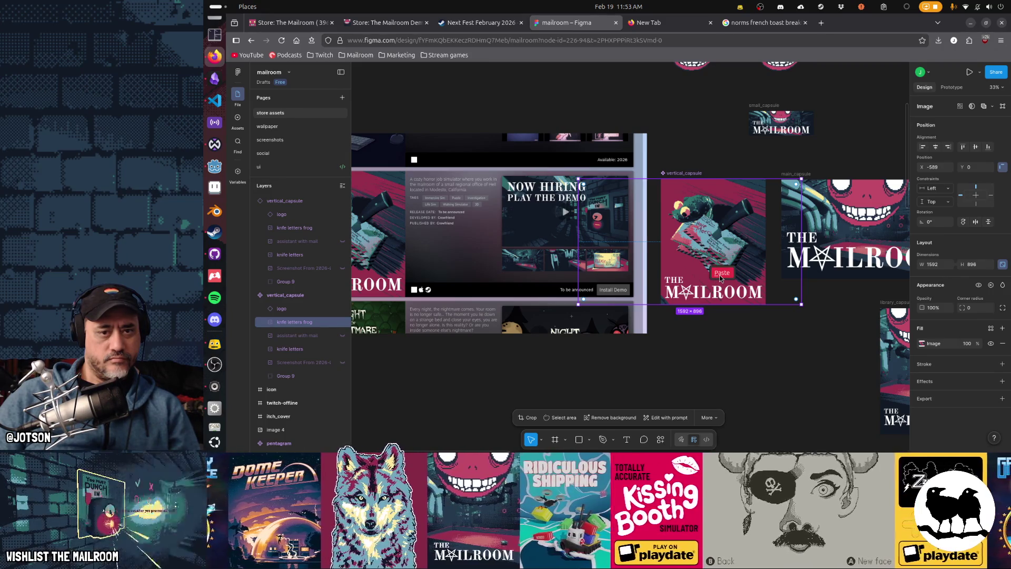
# Paste the new frog render into vertical_capsule, shift it right, and toggle the frog layer's visibility
pyautogui.click(720, 274)
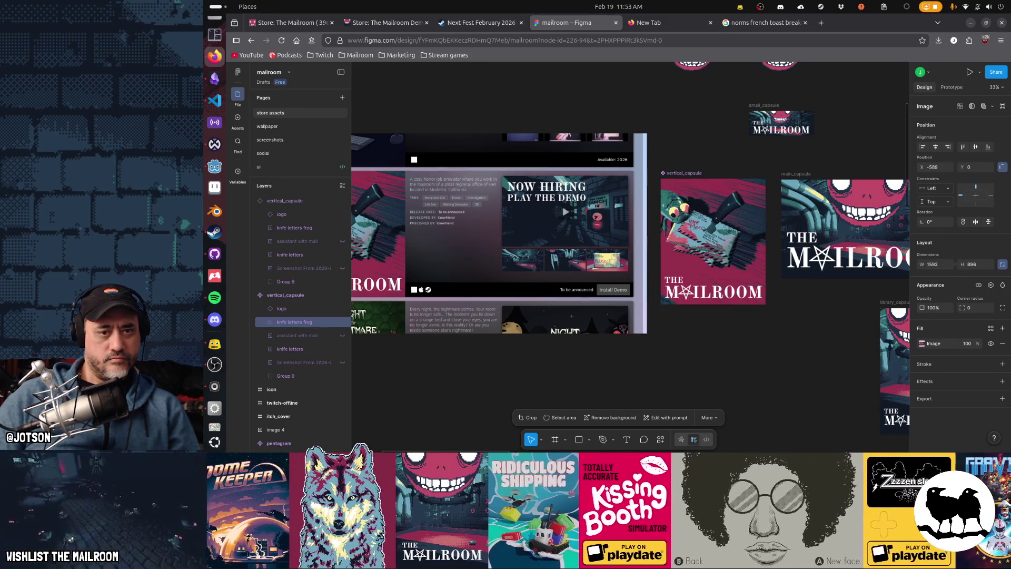
pyautogui.moveTo(716, 261); pyautogui.dragTo(730, 261)
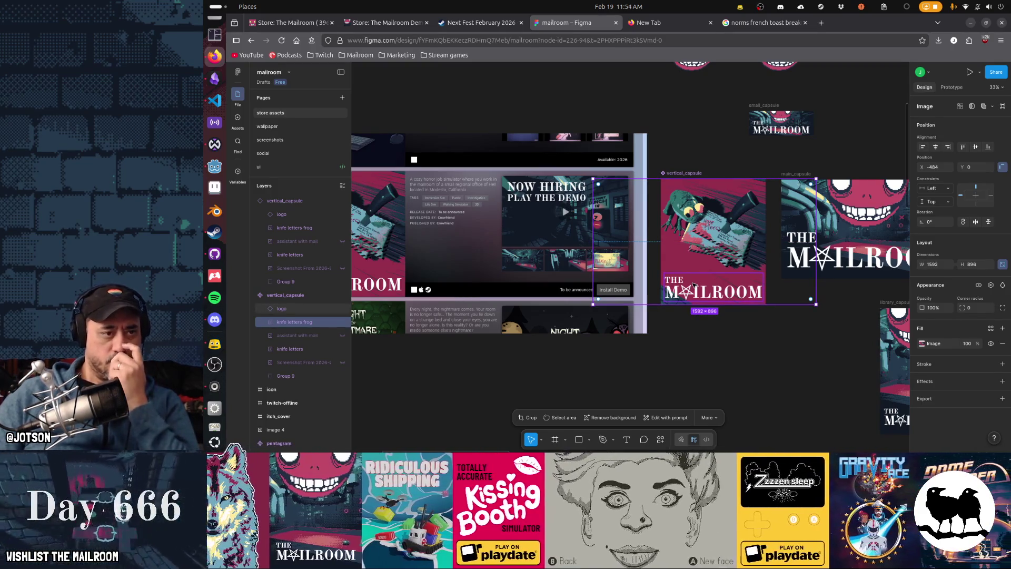
pyautogui.click(342, 322)
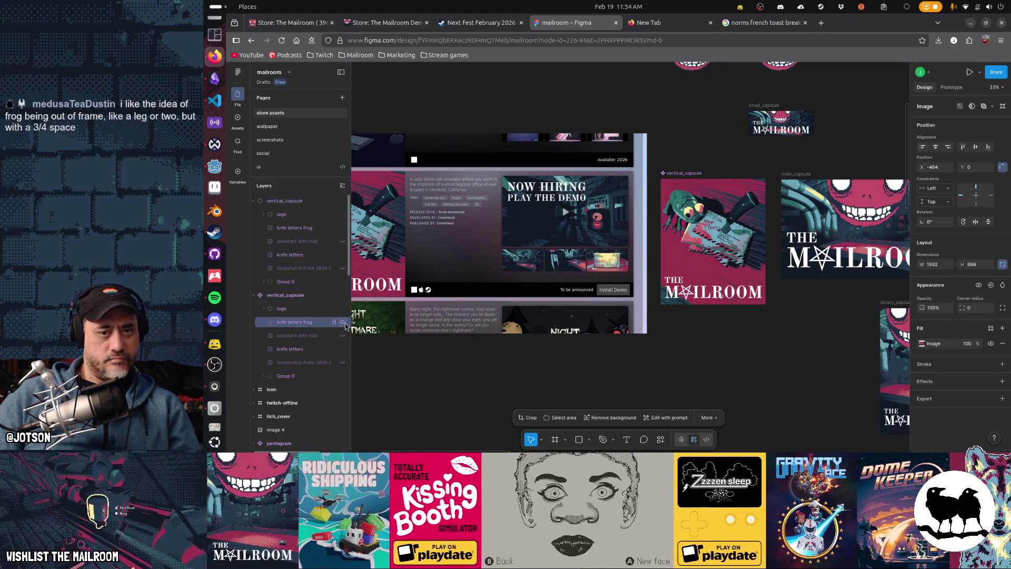
pyautogui.click(344, 323)
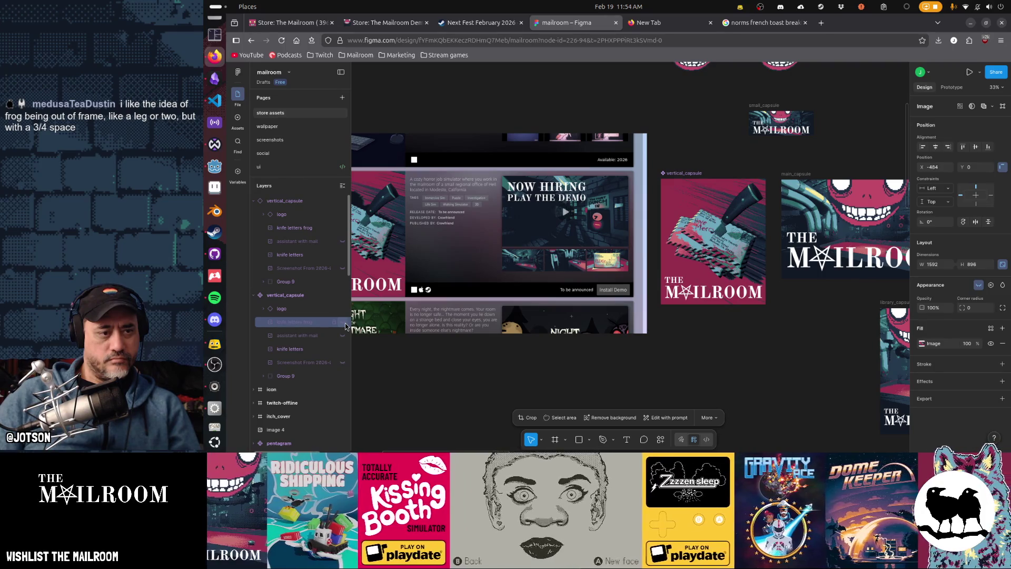
pyautogui.click(343, 322)
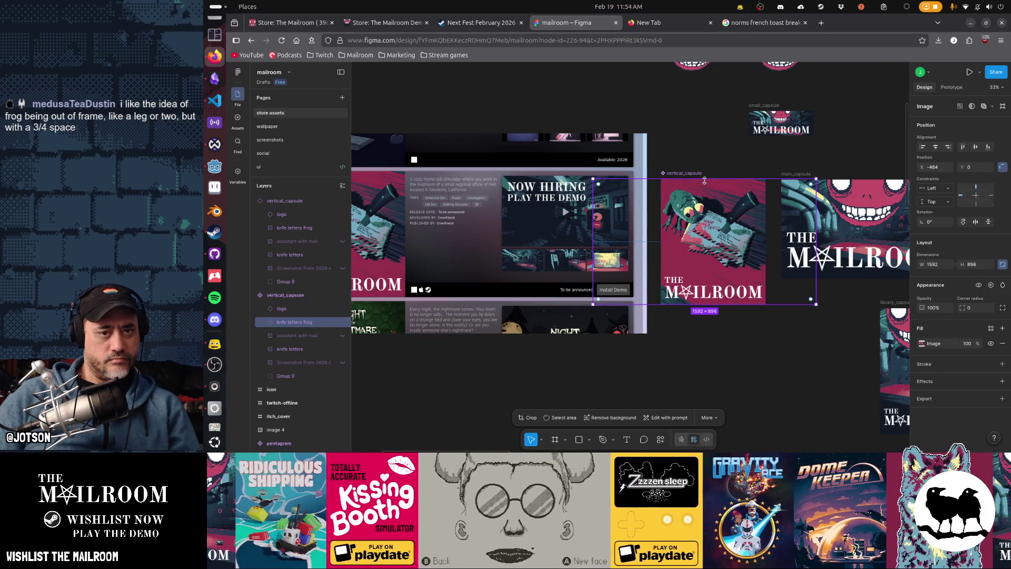
# Enlarge the frog image and shift it left and down in the capsule, then hide it
pyautogui.moveTo(710, 178); pyautogui.dragTo(711, 167)
pyautogui.moveTo(708, 218); pyautogui.dragTo(705, 228)
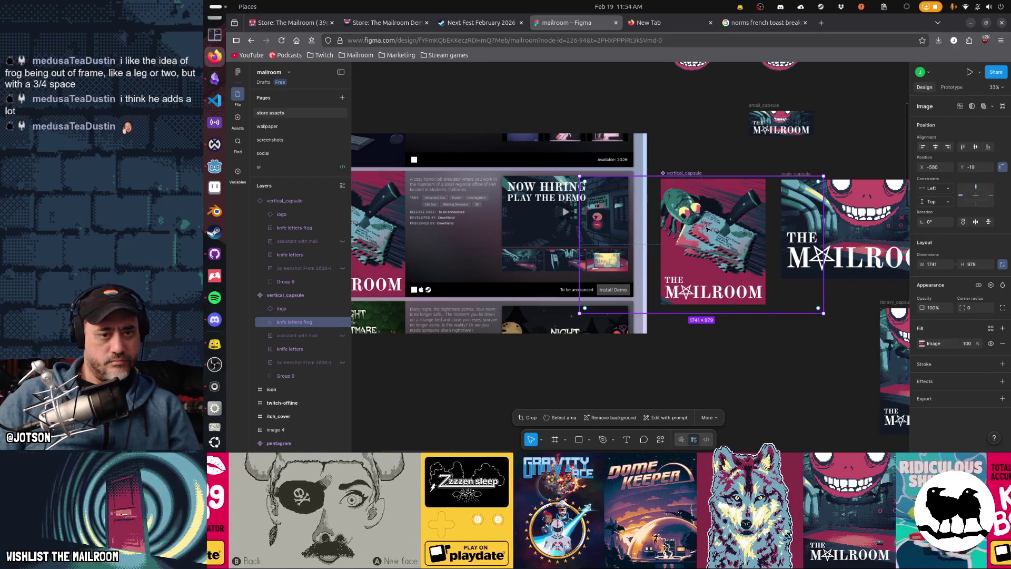
pyautogui.moveTo(704, 228)
pyautogui.mouseDown()
pyautogui.moveTo(711, 208)
pyautogui.moveTo(744, 234)
pyautogui.moveTo(715, 233)
pyautogui.mouseUp()
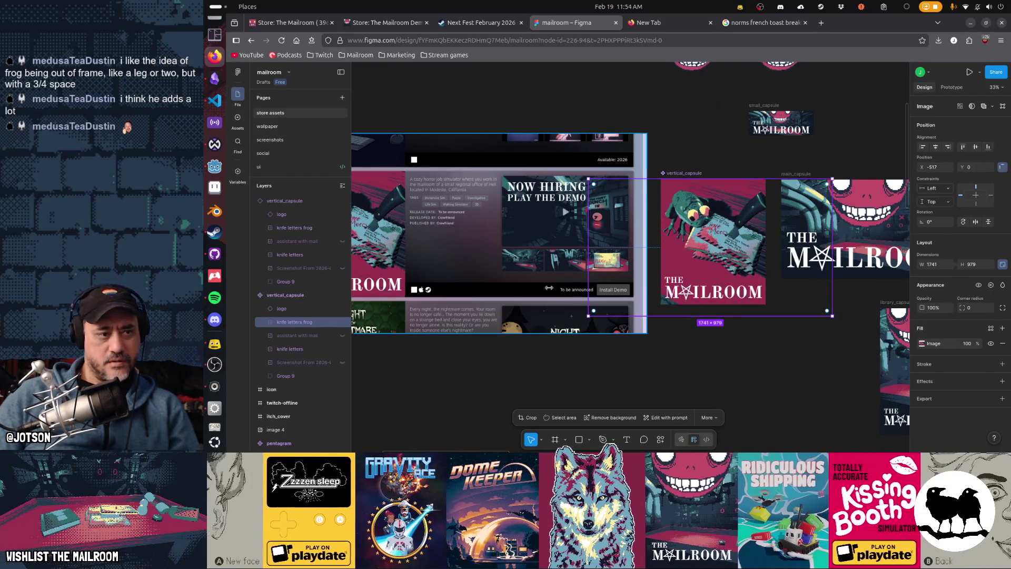
pyautogui.click(343, 323)
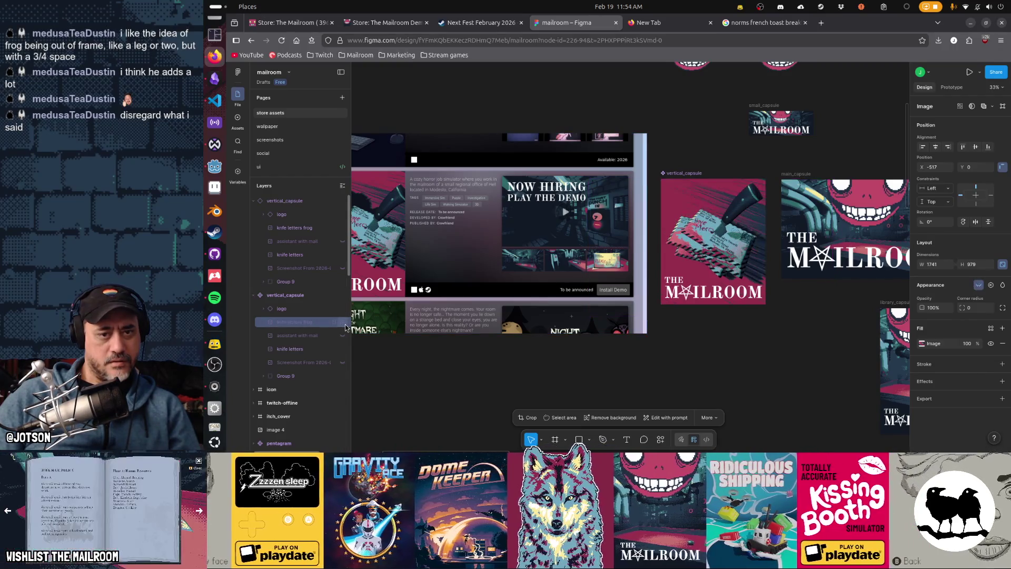
# Toggle the frog layer on and off to compare the capsule with and without it
pyautogui.click(343, 322)
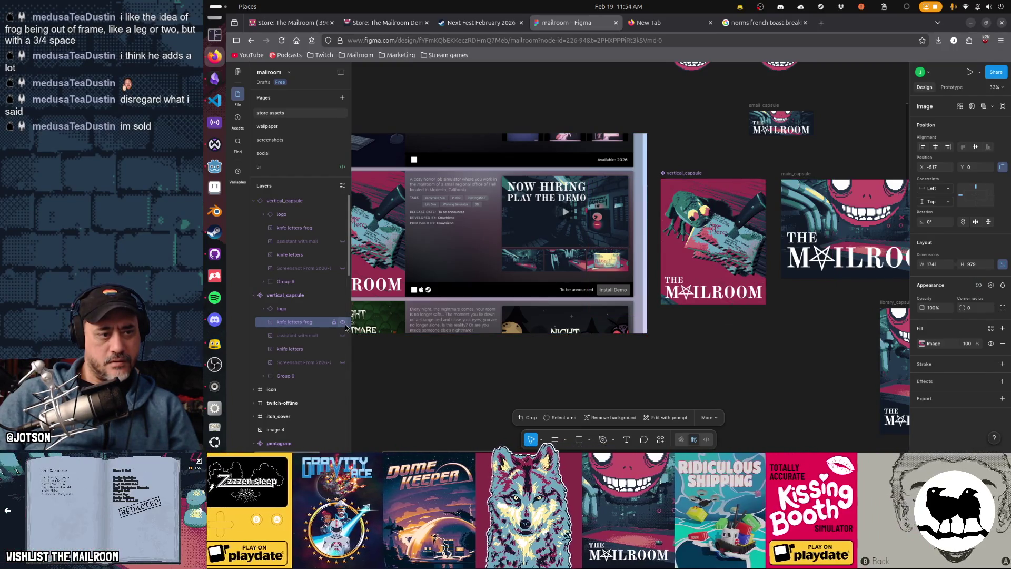
pyautogui.click(343, 323)
pyautogui.click(344, 323)
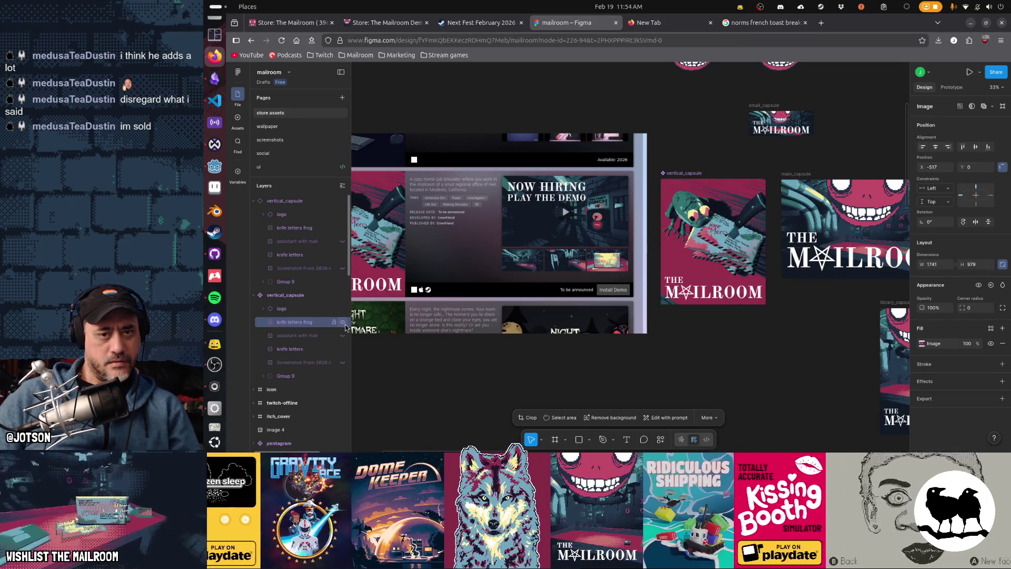
pyautogui.click(344, 323)
pyautogui.click(346, 327)
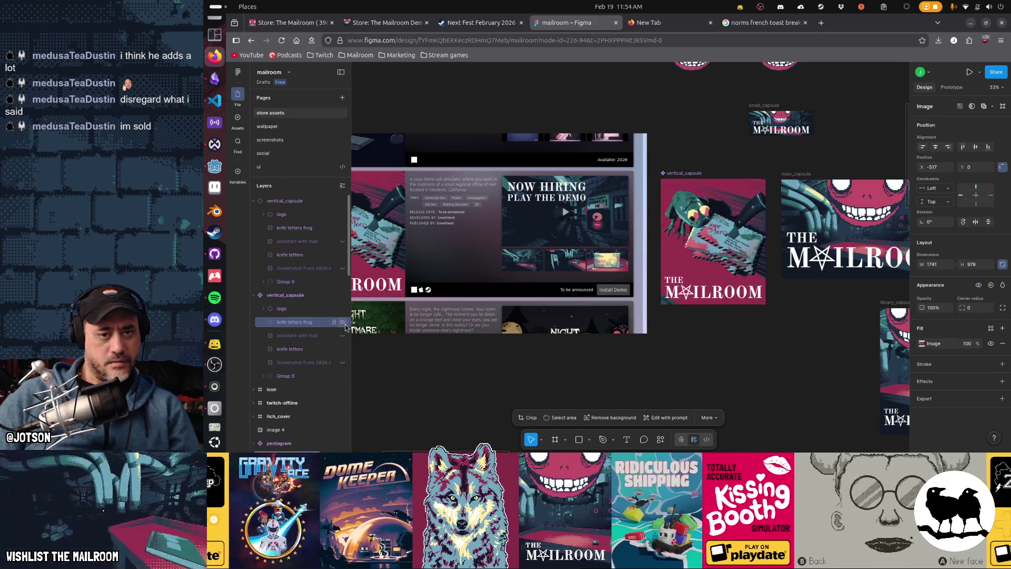
# Scale the frog to 1977×1112 and raise it to X -749, Y -64
pyautogui.moveTo(712, 264); pyautogui.dragTo(700, 266)
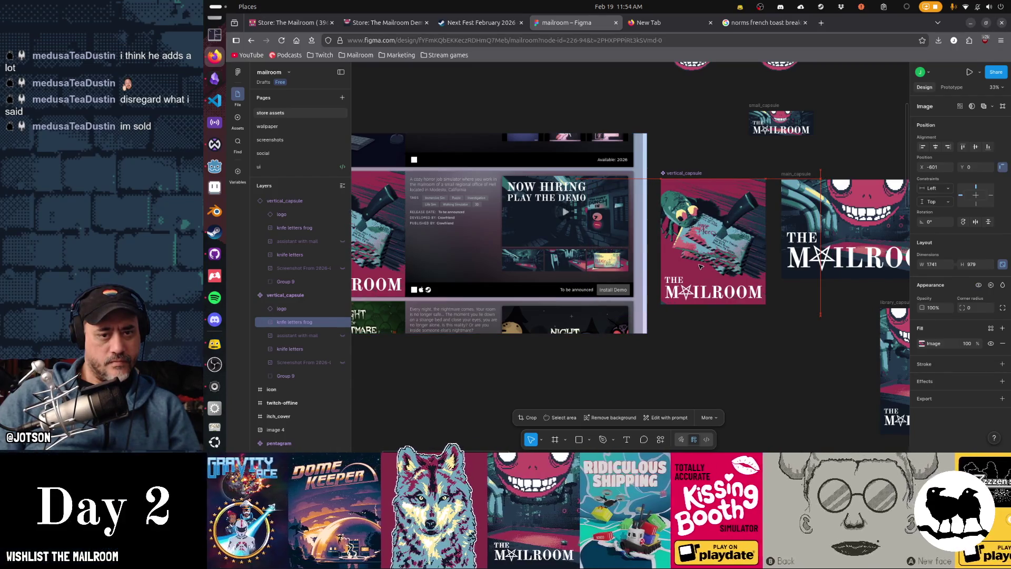
pyautogui.moveTo(713, 316); pyautogui.dragTo(713, 334)
pyautogui.moveTo(714, 276); pyautogui.dragTo(711, 261)
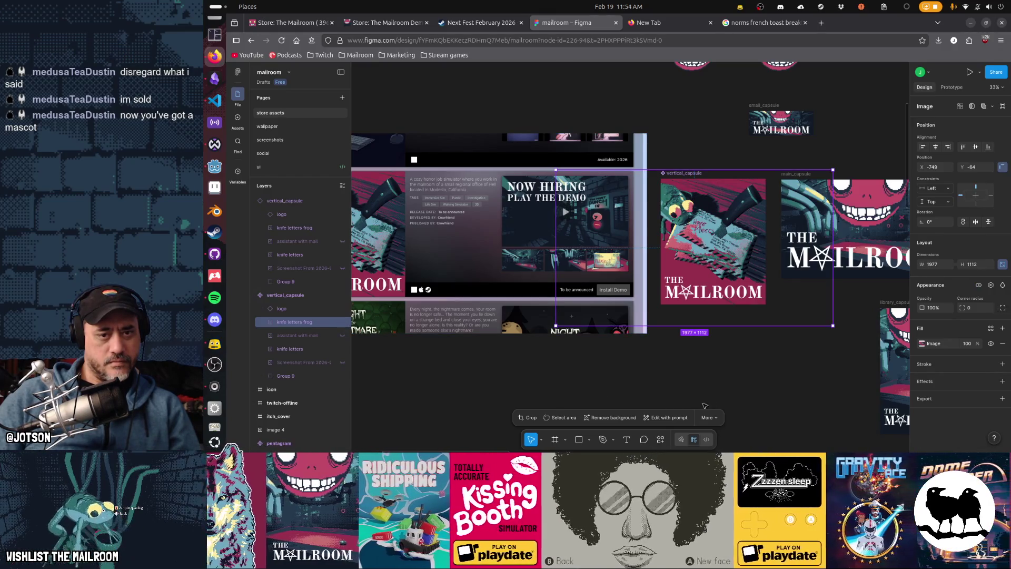
pyautogui.click(787, 377)
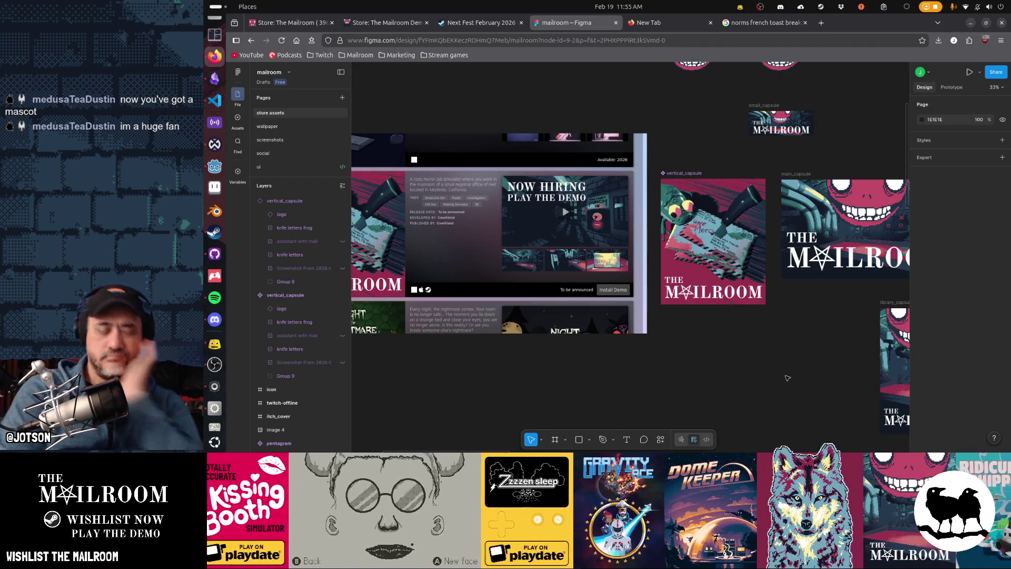
# Slide the frog up-right across the envelopes and check it in the running game
pyautogui.hotkey('alt', 'Tab')
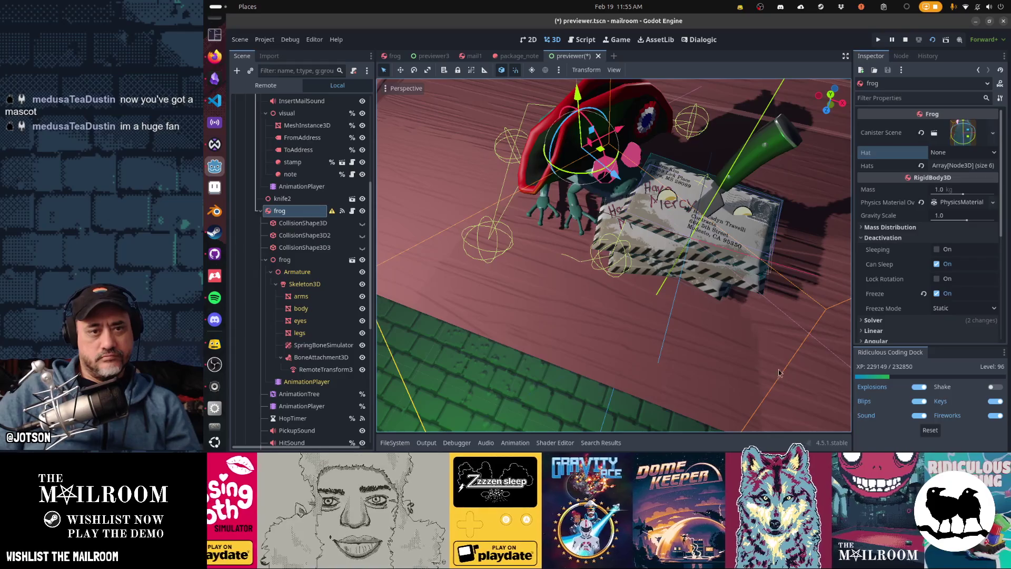
pyautogui.moveTo(622, 133)
pyautogui.mouseDown()
pyautogui.moveTo(650, 150)
pyautogui.moveTo(668, 132)
pyautogui.mouseUp()
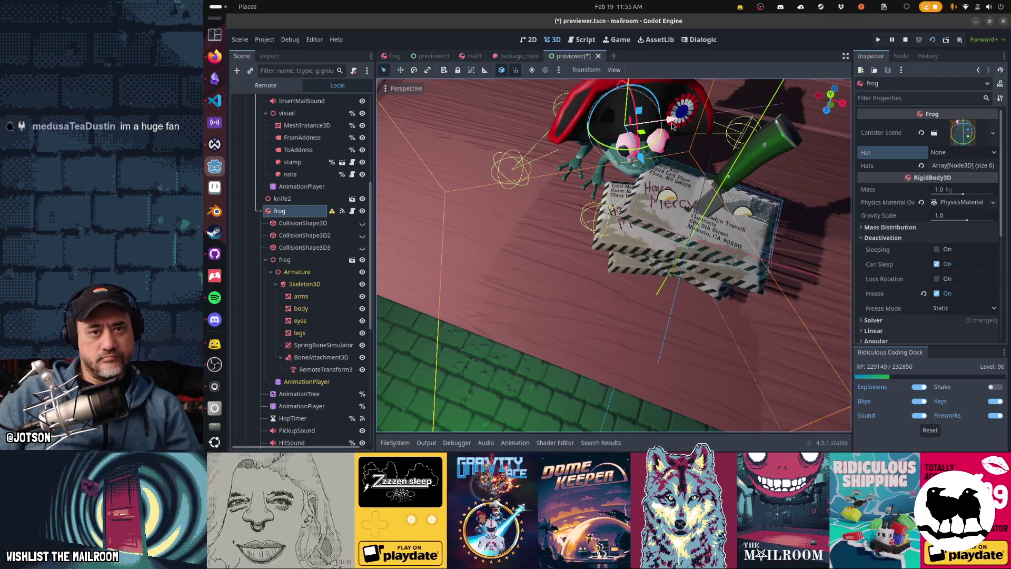
pyautogui.hotkey('alt', 'Tab')
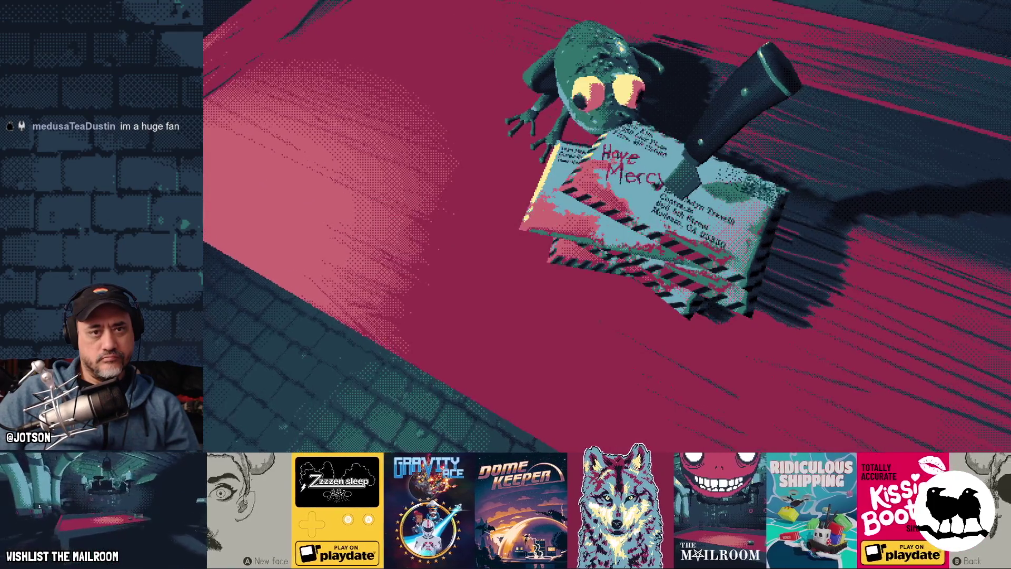
pyautogui.hotkey('alt', 'Tab')
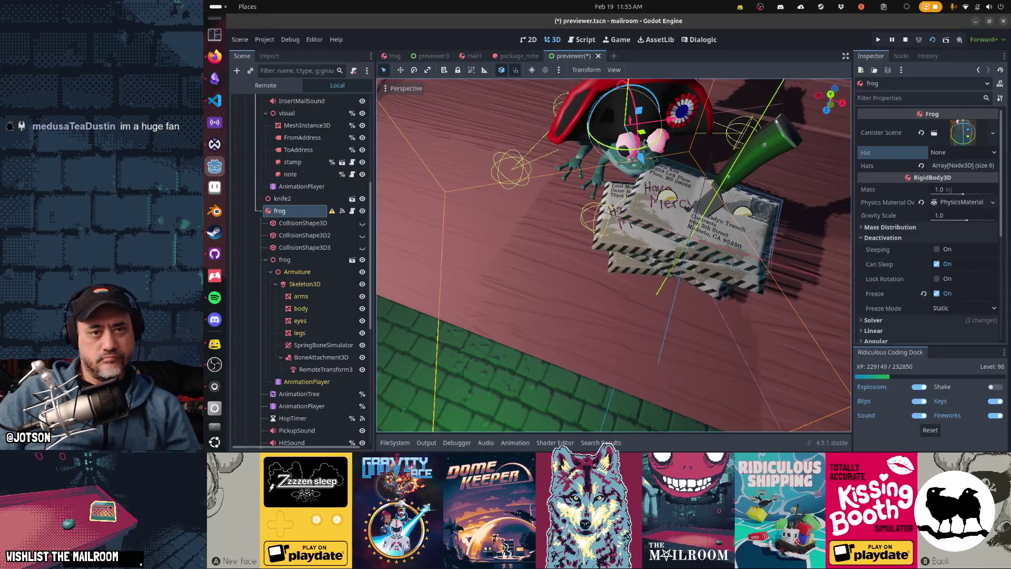
# Rotate the frog about 8 then 4 degrees, previewing each pose in the game
pyautogui.moveTo(639, 127); pyautogui.dragTo(658, 116)
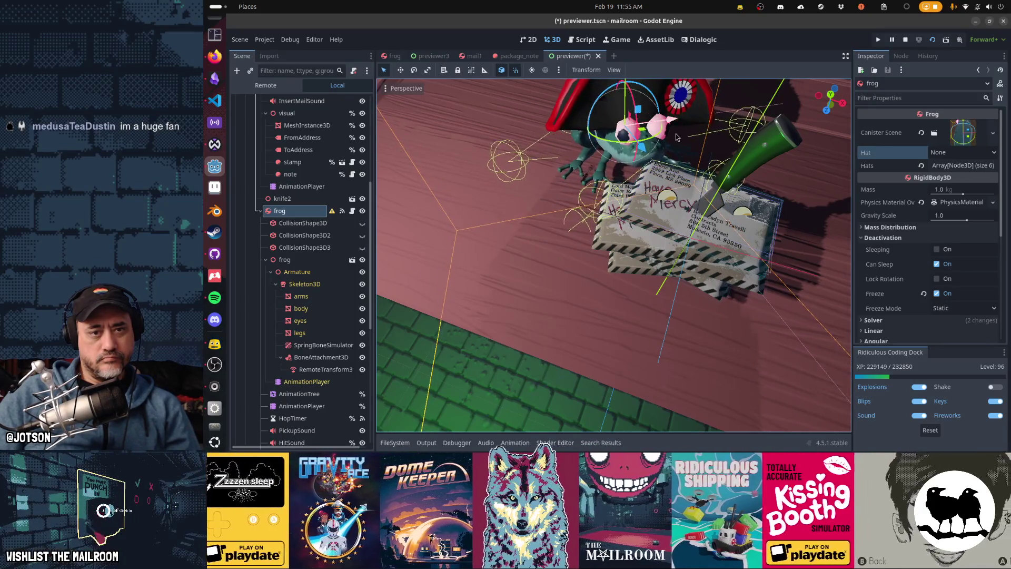
pyautogui.hotkey('alt', 'Tab')
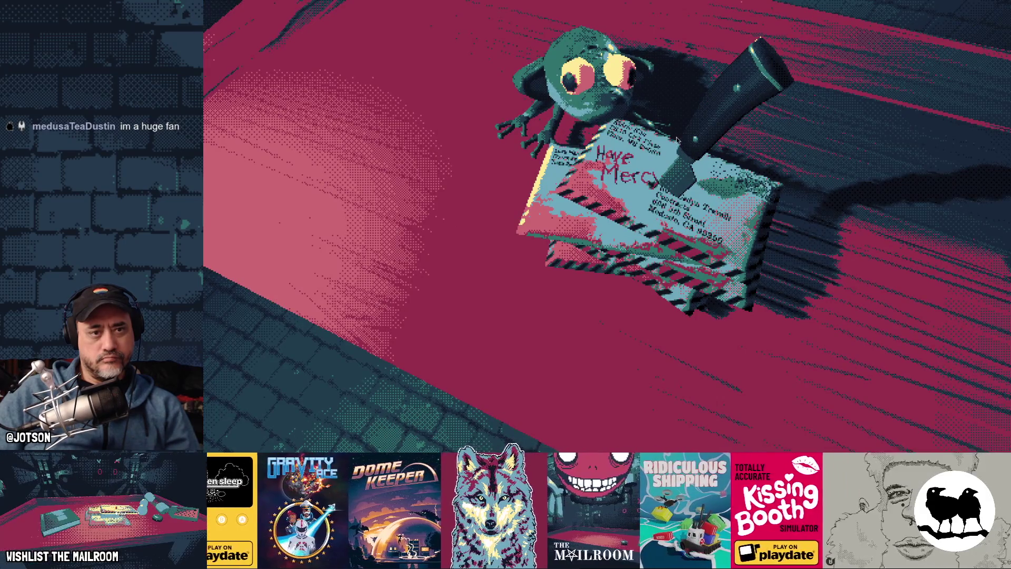
pyautogui.hotkey('alt', 'Tab')
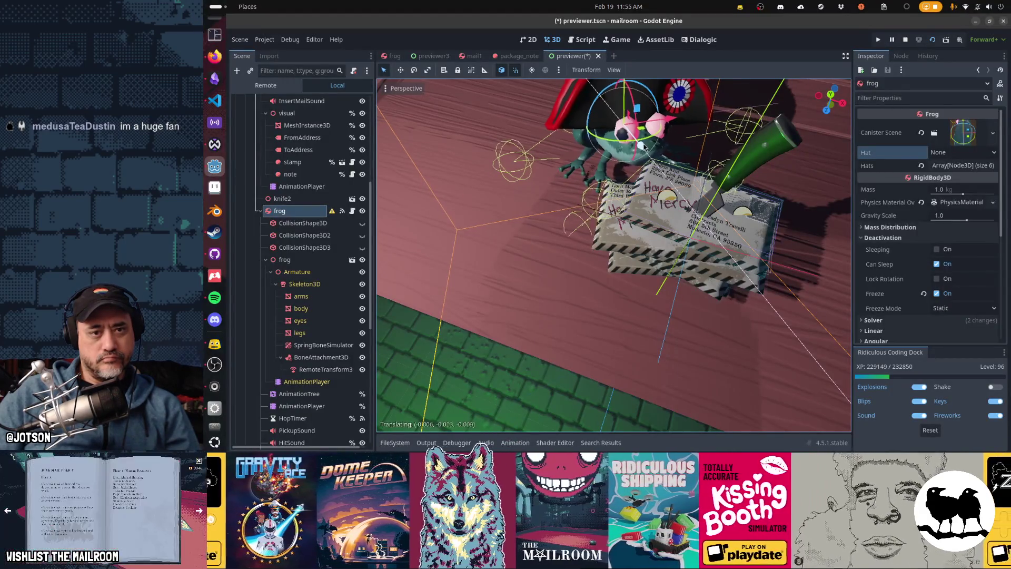
pyautogui.hotkey('alt', 'Tab')
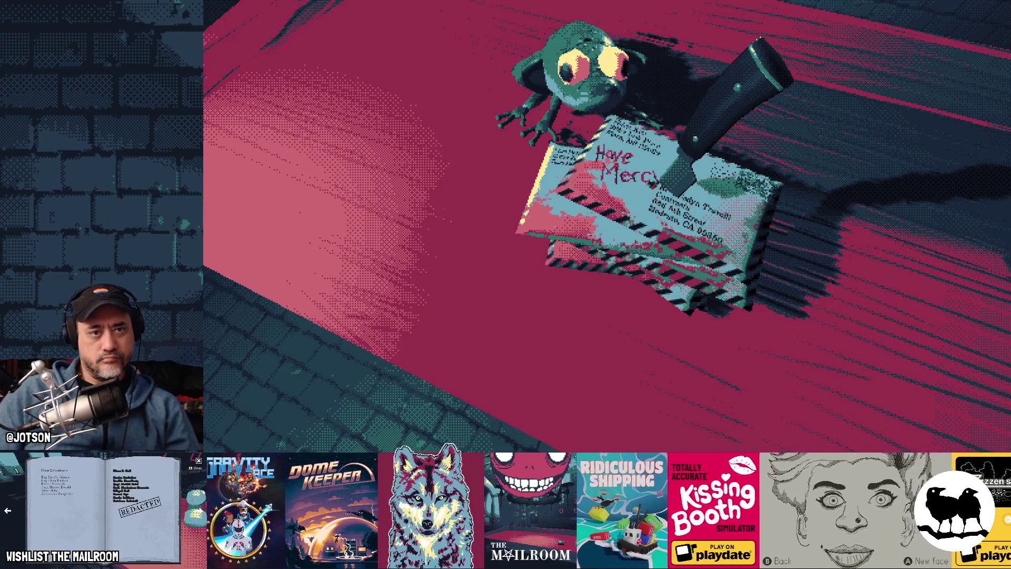
pyautogui.hotkey('alt', 'Tab')
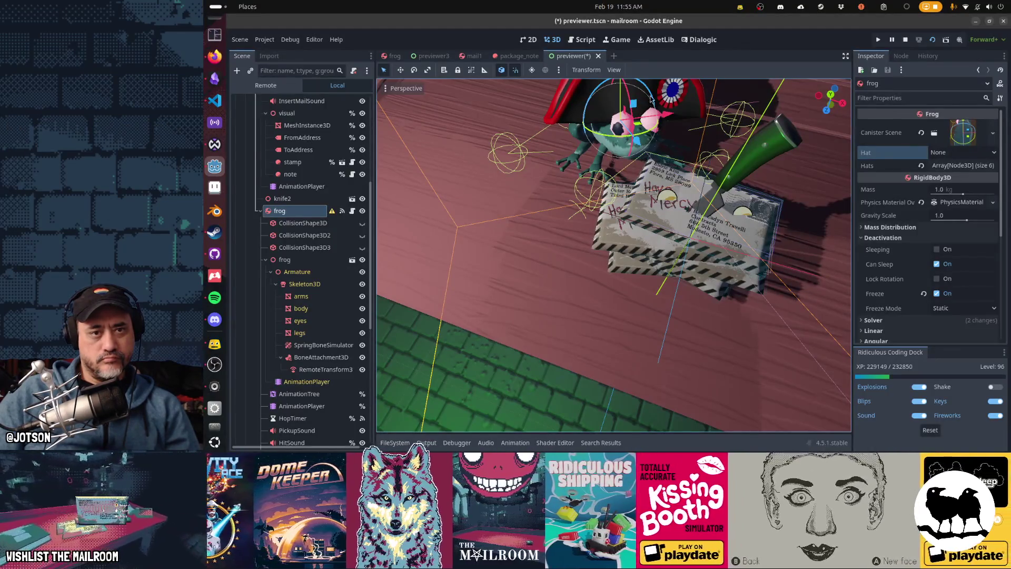
pyautogui.moveTo(648, 144); pyautogui.dragTo(849, 401)
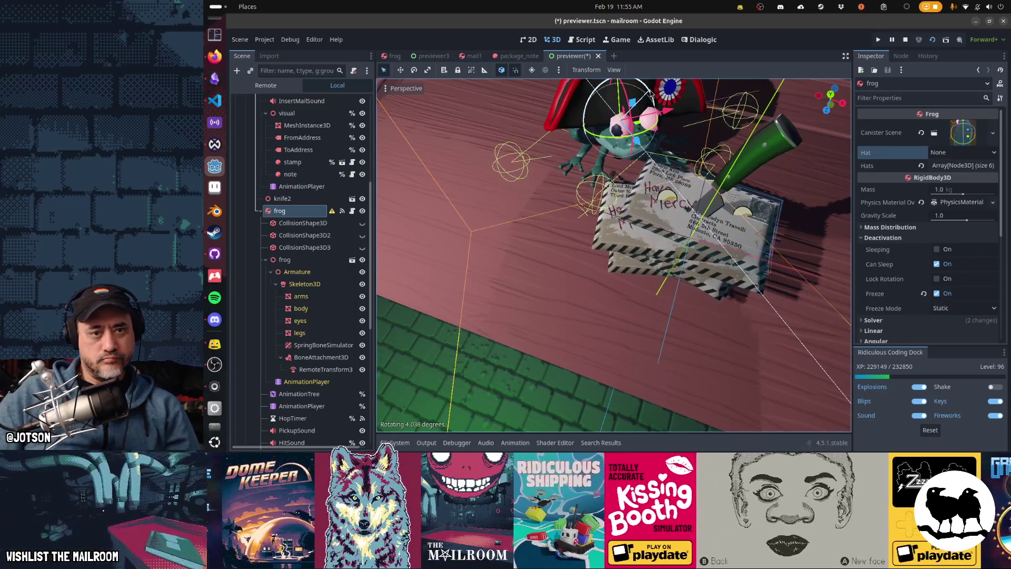
pyautogui.hotkey('alt', 'Tab')
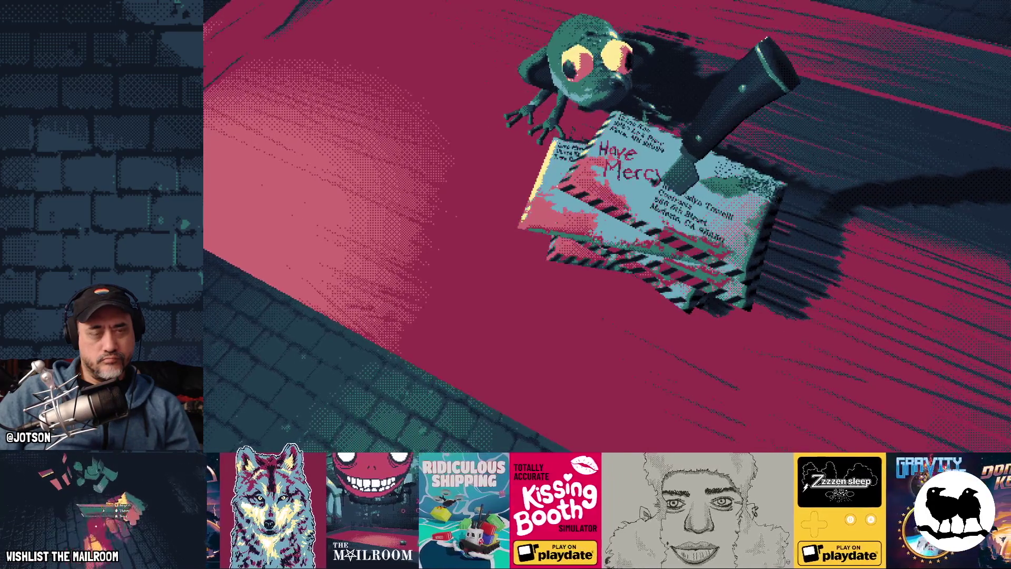
pyautogui.hotkey('alt', 'Tab')
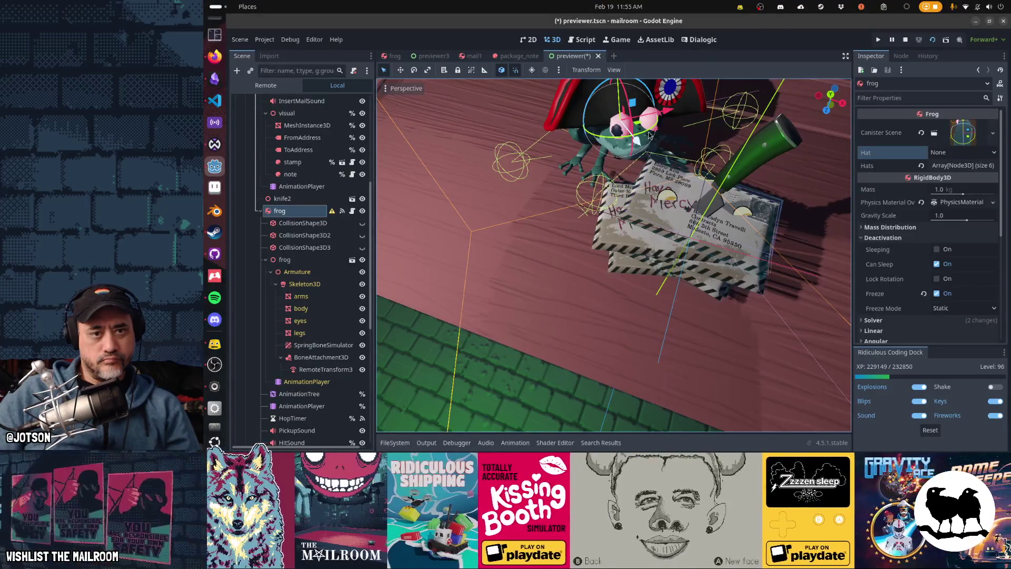
# Rotate the frog back about 13 degrees, screenshot the game view, and return to Figma
pyautogui.moveTo(649, 136); pyautogui.dragTo(643, 138)
pyautogui.hotkey('alt', 'Tab')
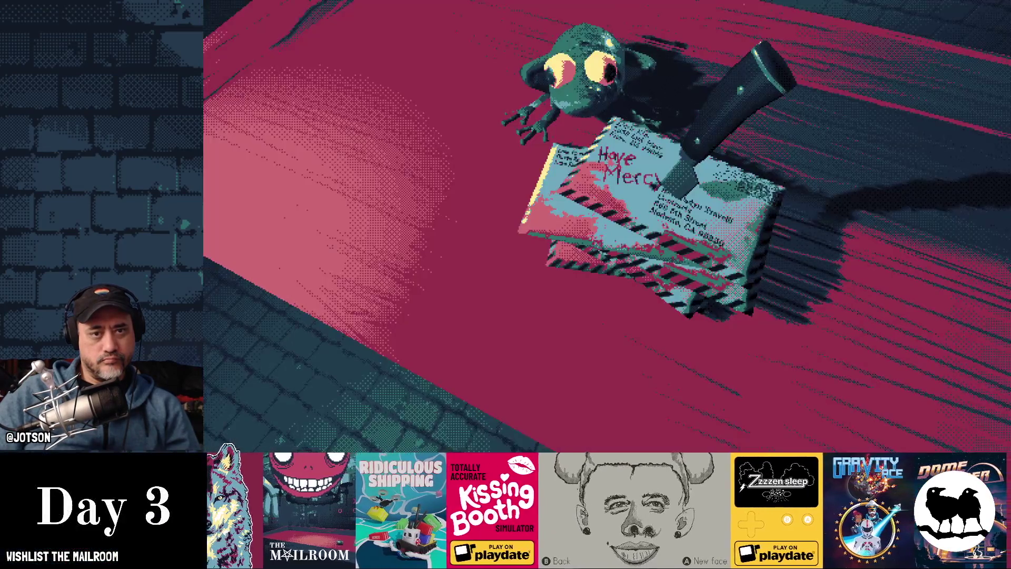
pyautogui.hotkey('alt', 'Tab')
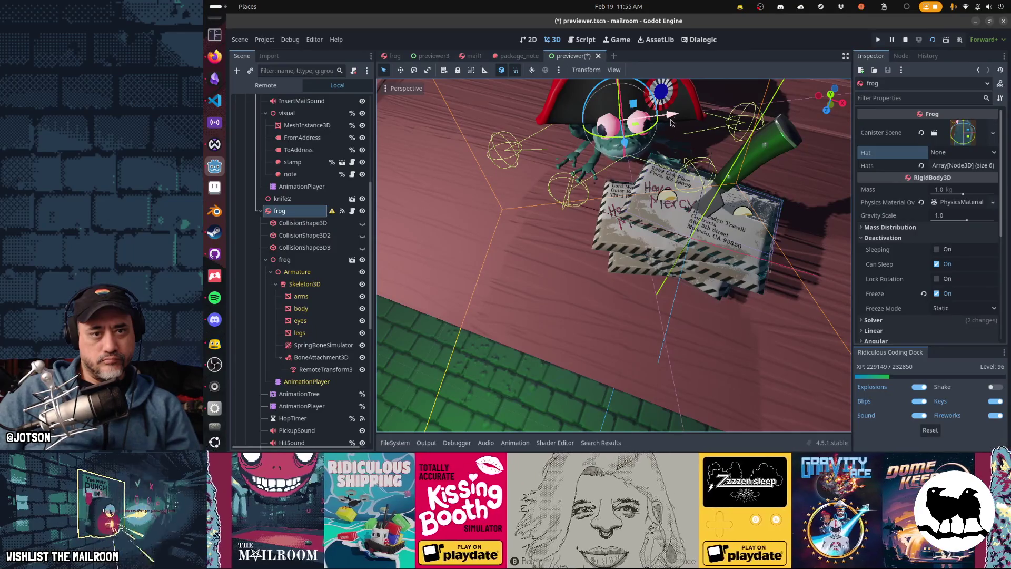
pyautogui.hotkey('alt', 'Tab')
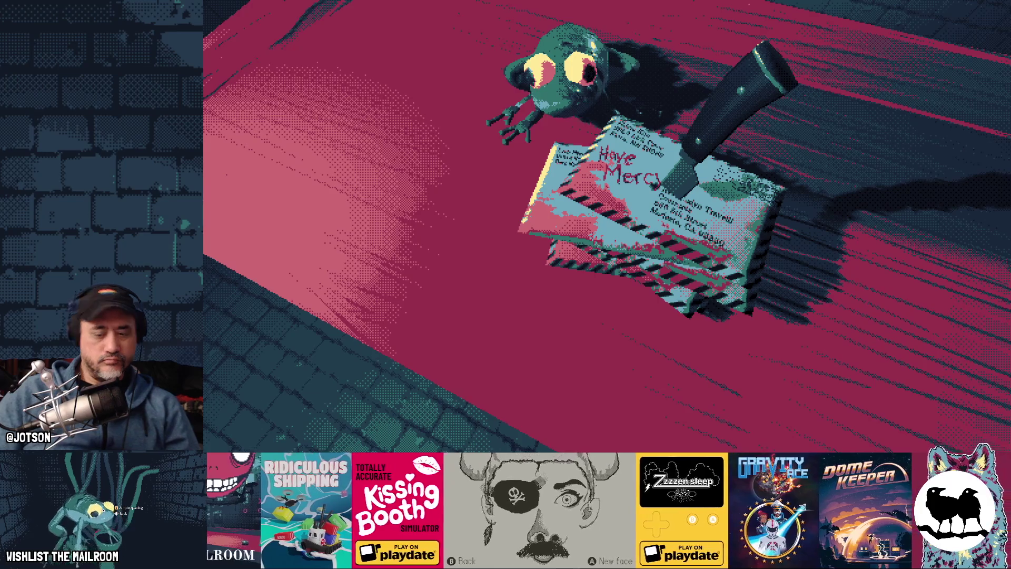
pyautogui.press('Print')
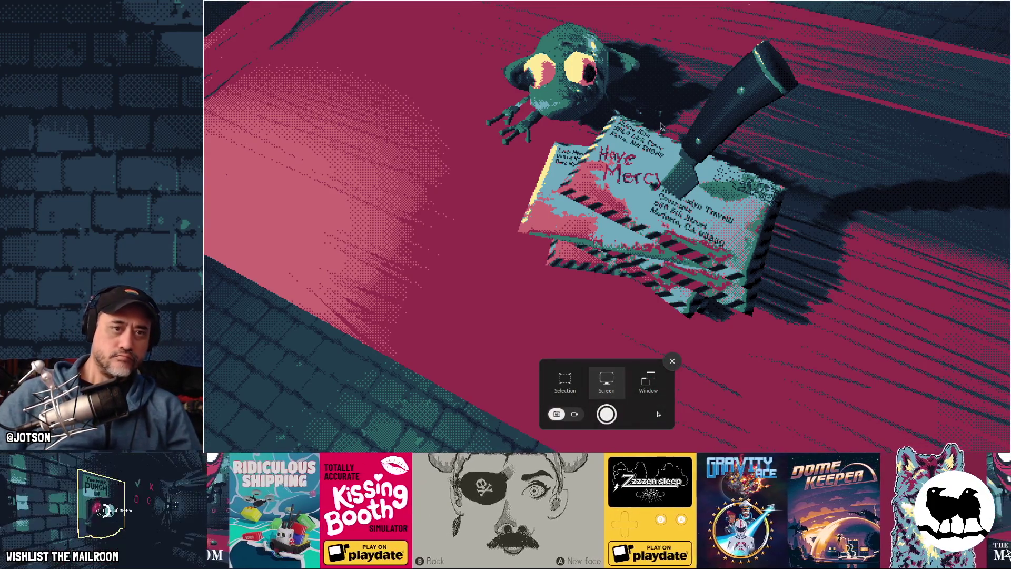
pyautogui.press('Escape')
pyautogui.hotkey('alt', 'Tab')
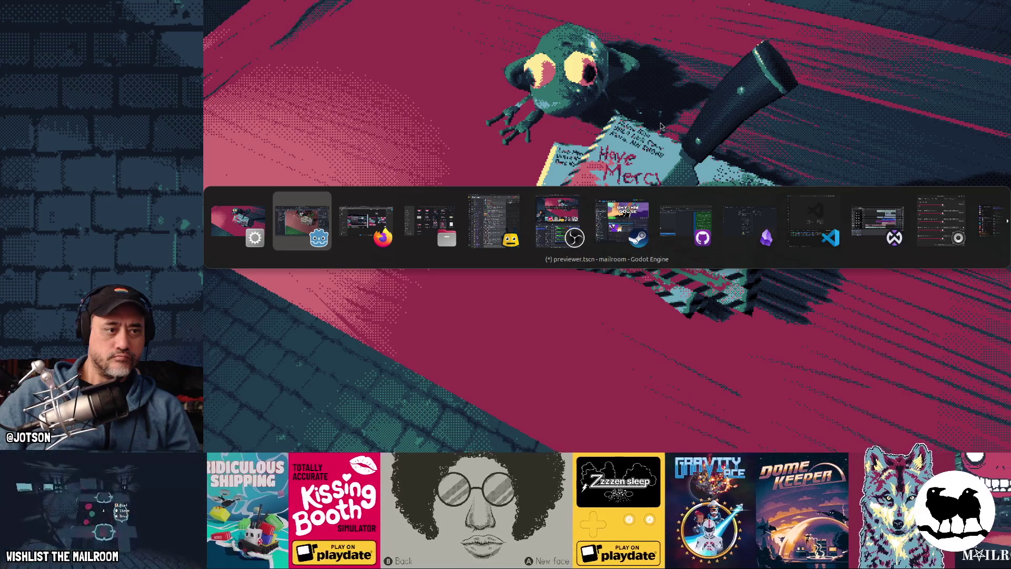
pyautogui.hotkey('alt', 'Tab')
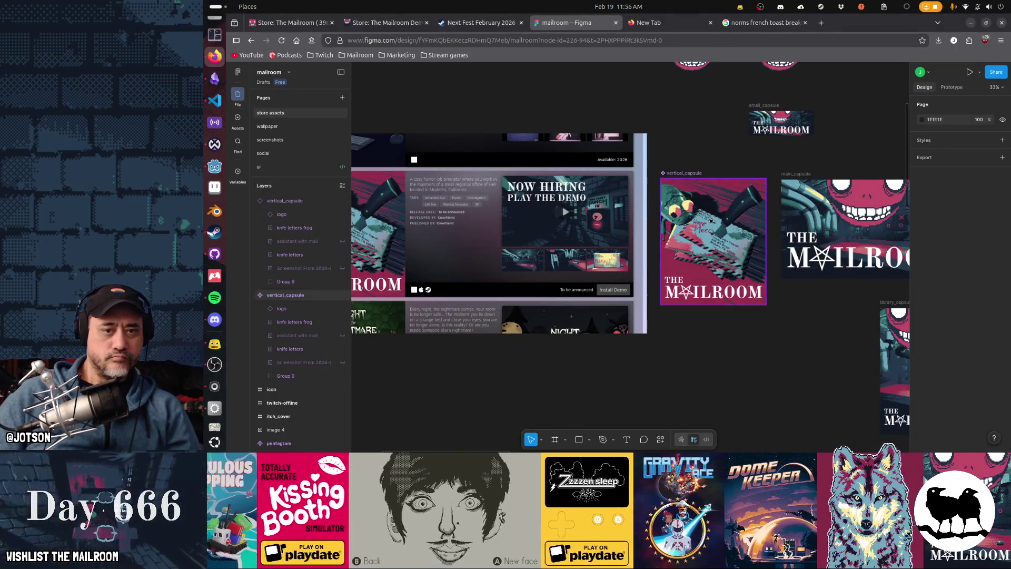
# Paste the new frog-and-knife image into vertical_capsule, replacing its existing artwork
pyautogui.click(710, 221)
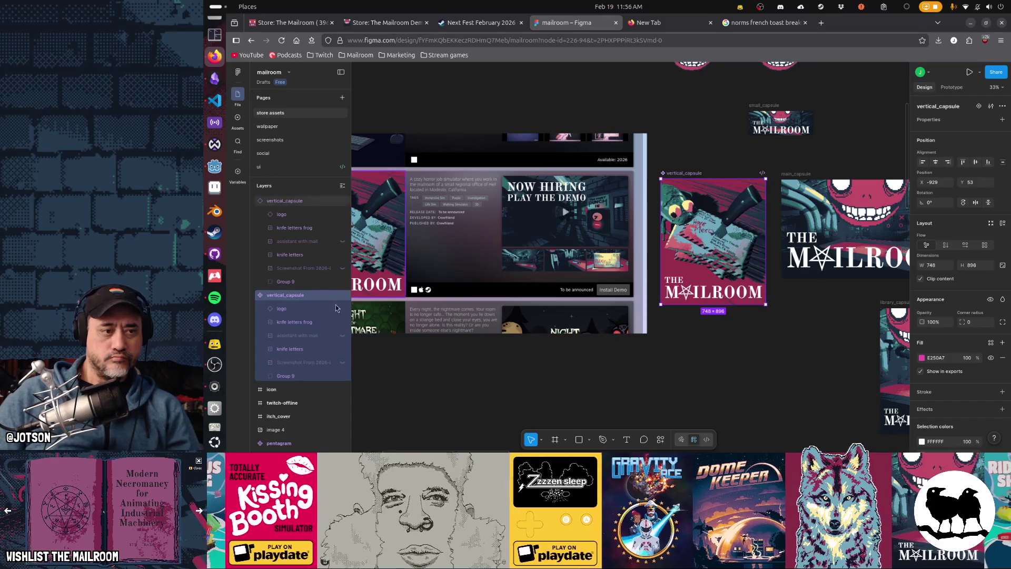
pyautogui.hotkey('ctrl', 'v')
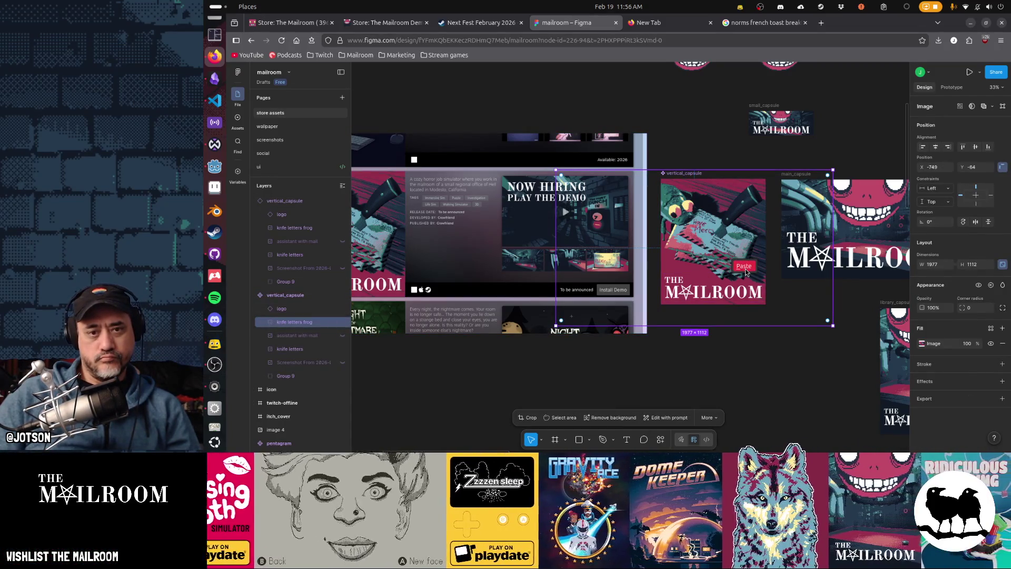
pyautogui.click(743, 267)
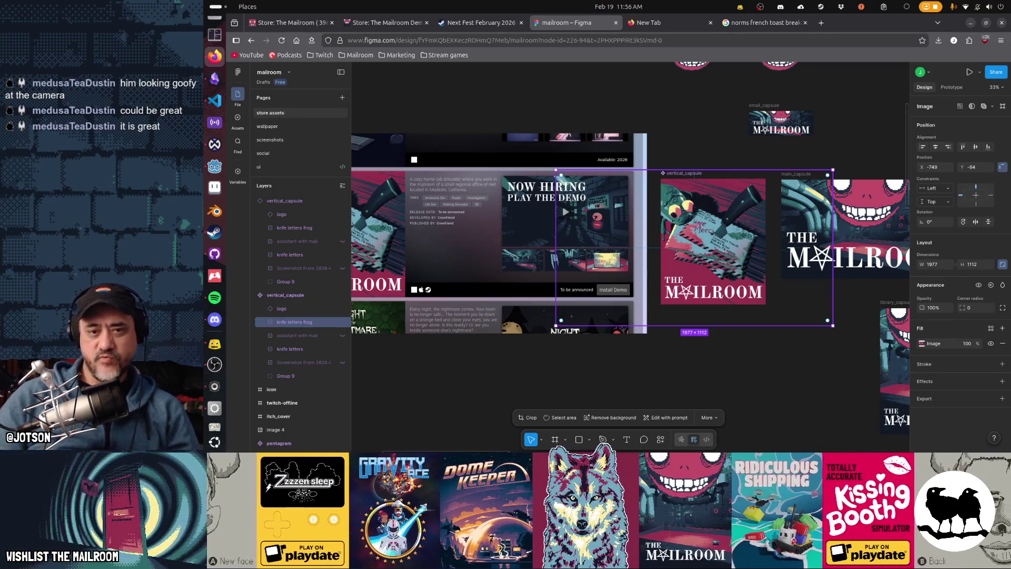
# Shift and shrink the new artwork so it fills the capsule frame
pyautogui.moveTo(709, 251); pyautogui.dragTo(715, 251)
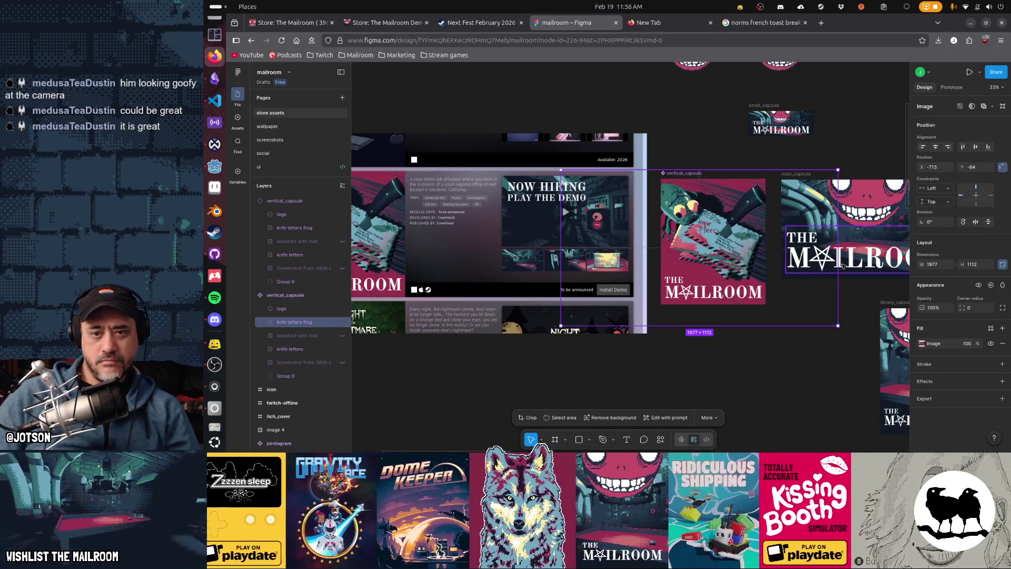
pyautogui.moveTo(838, 265); pyautogui.dragTo(830, 267)
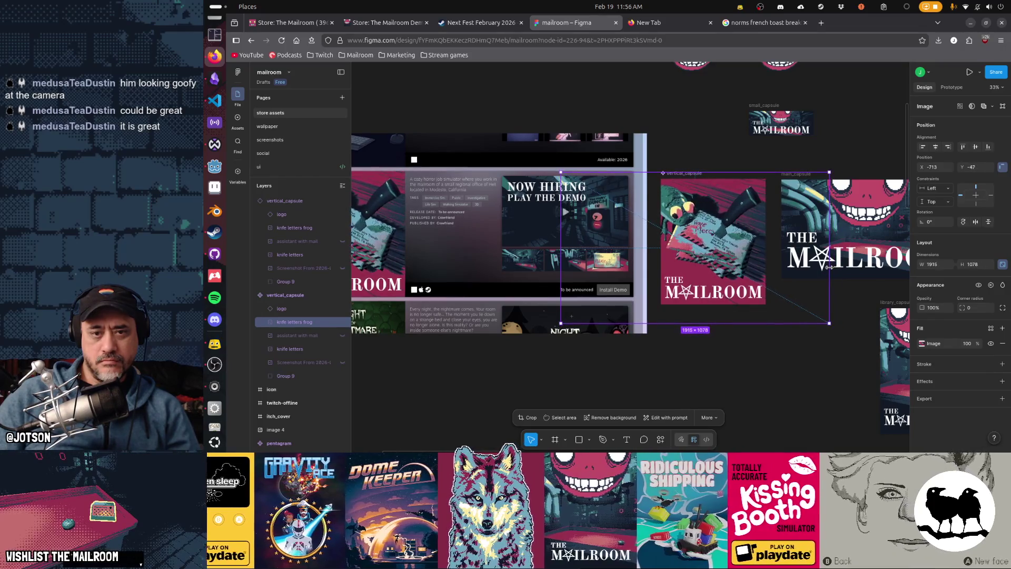
pyautogui.moveTo(745, 269); pyautogui.dragTo(751, 268)
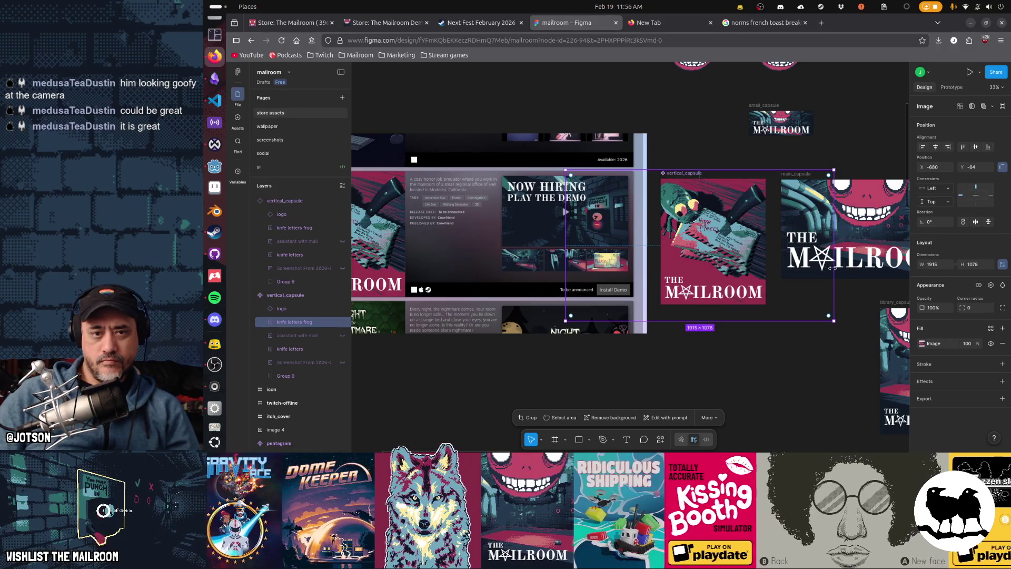
pyautogui.moveTo(832, 268); pyautogui.dragTo(828, 271)
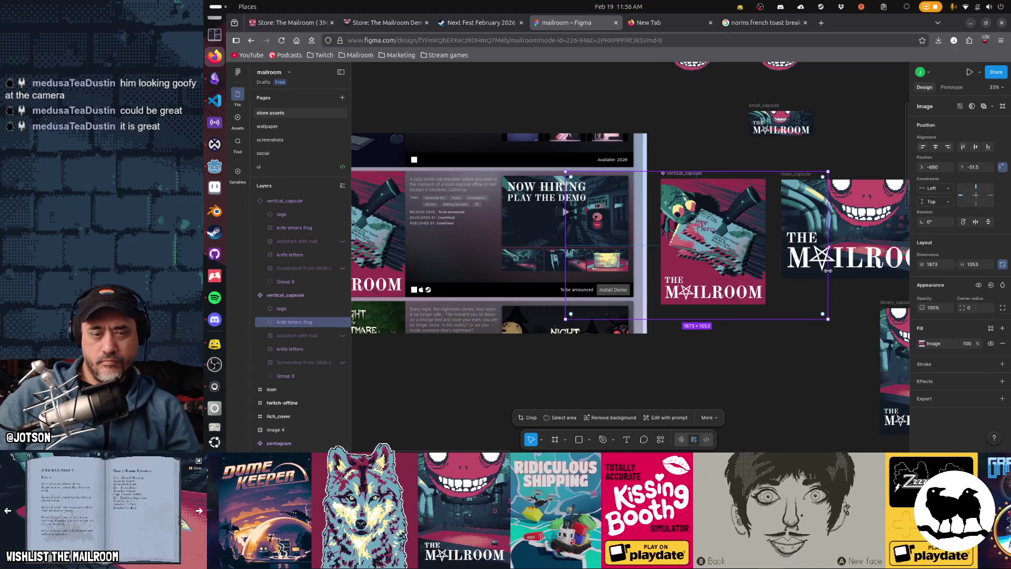
pyautogui.click(786, 364)
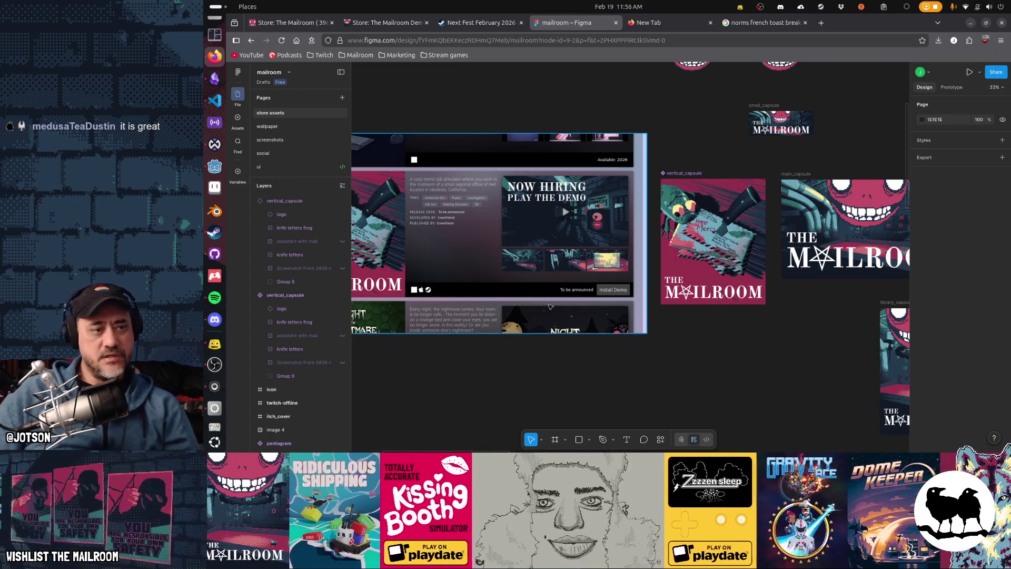
# Draw a rectangle and move it to the bottom of the vertical capsule
pyautogui.click(342, 229)
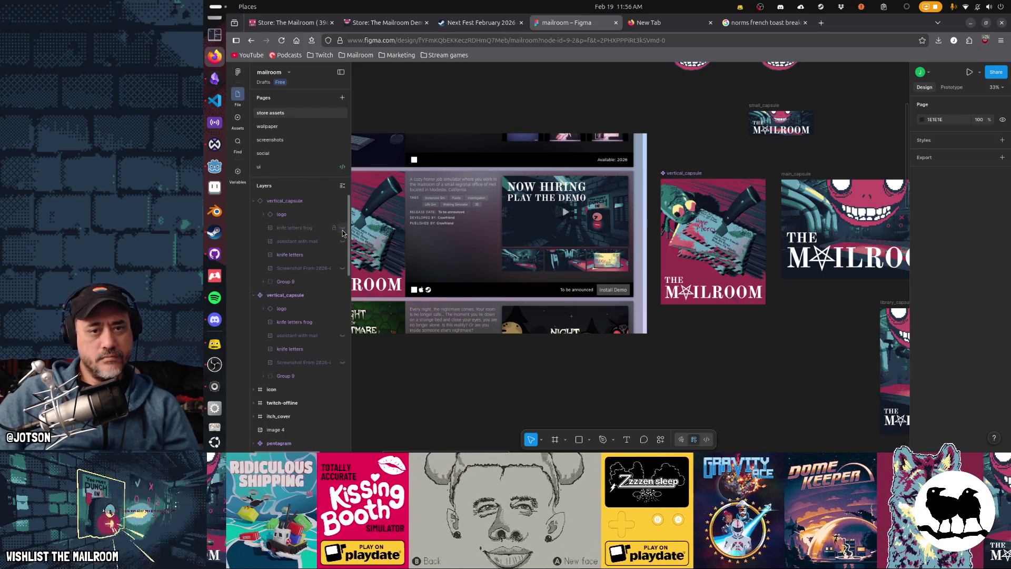
pyautogui.click(342, 230)
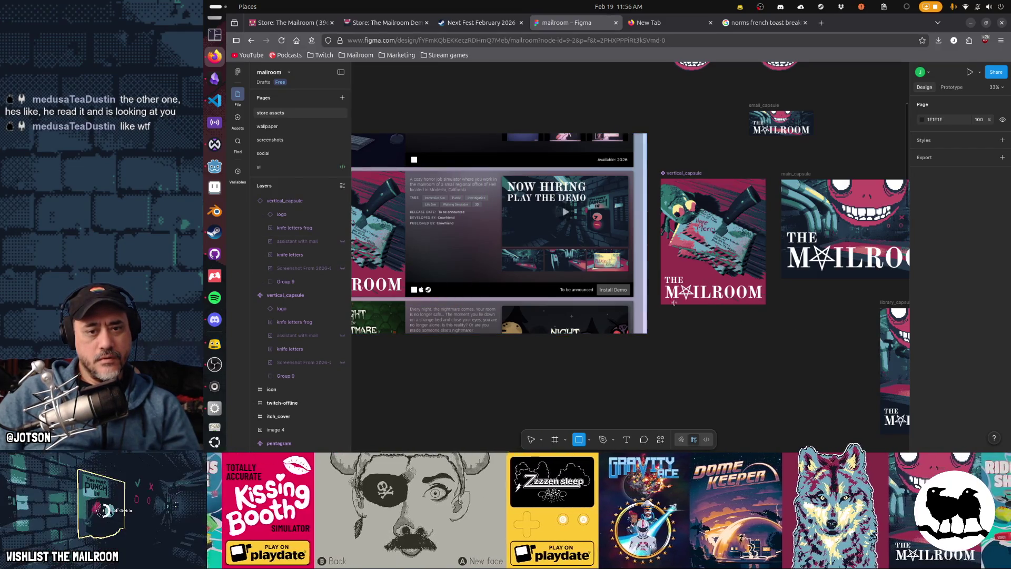
pyautogui.moveTo(783, 325); pyautogui.dragTo(657, 273)
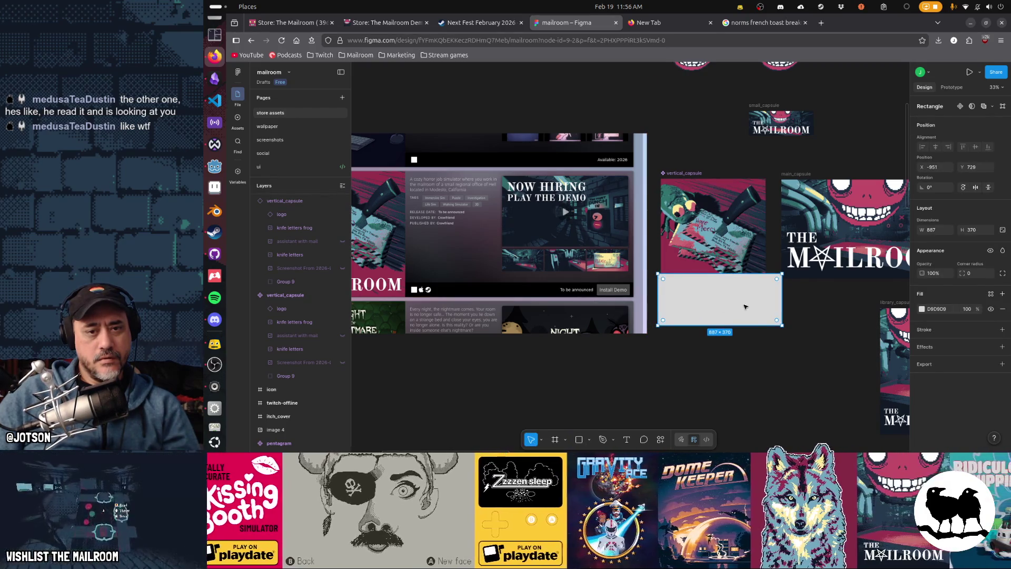
pyautogui.moveTo(746, 307)
pyautogui.mouseDown()
pyautogui.moveTo(723, 264)
pyautogui.moveTo(722, 282)
pyautogui.mouseUp()
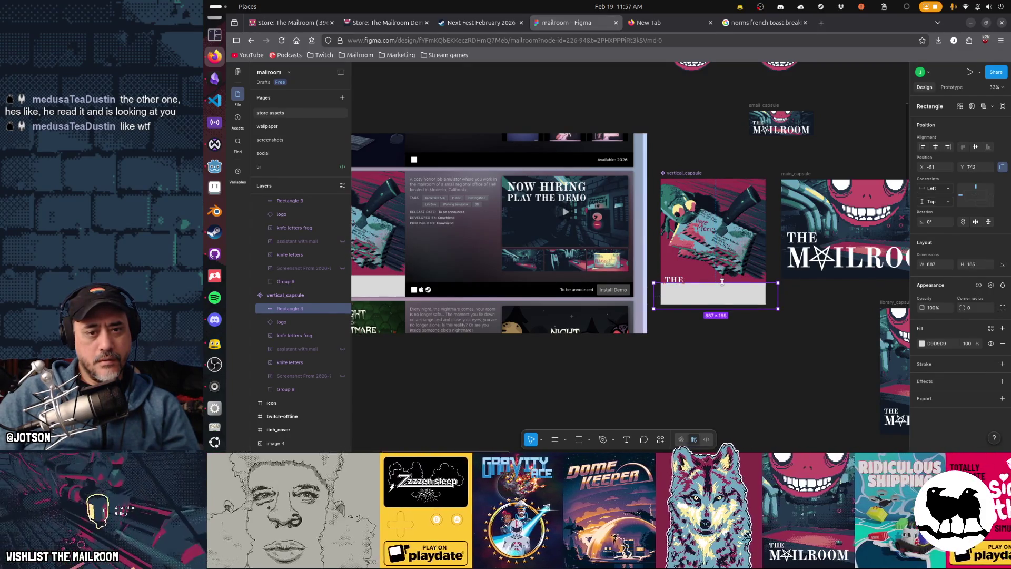
# Fill Rectangle 3 with crimson 962F4C sampled from the artwork and layer it beneath the logo
pyautogui.click(922, 343)
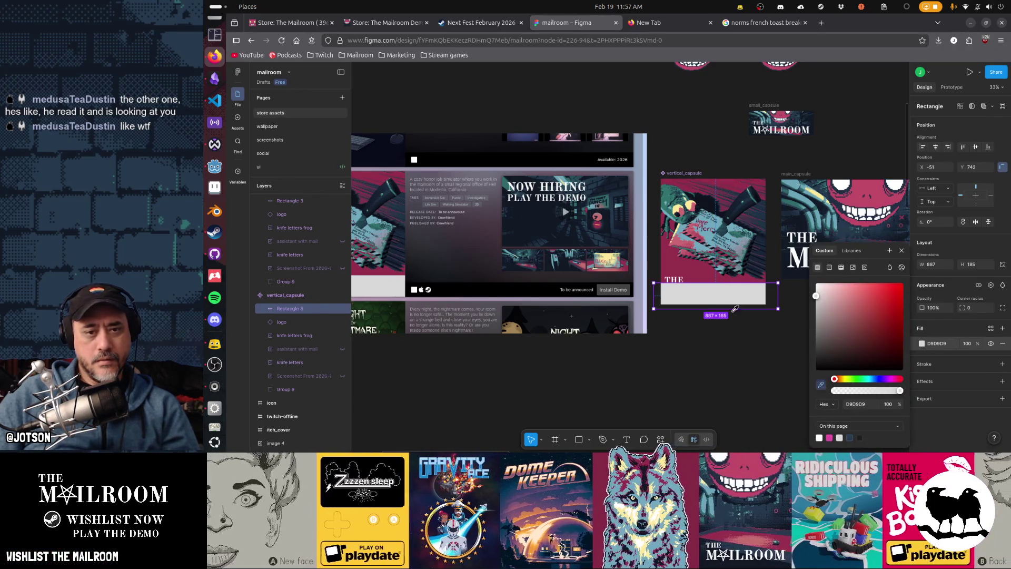
pyautogui.click(700, 274)
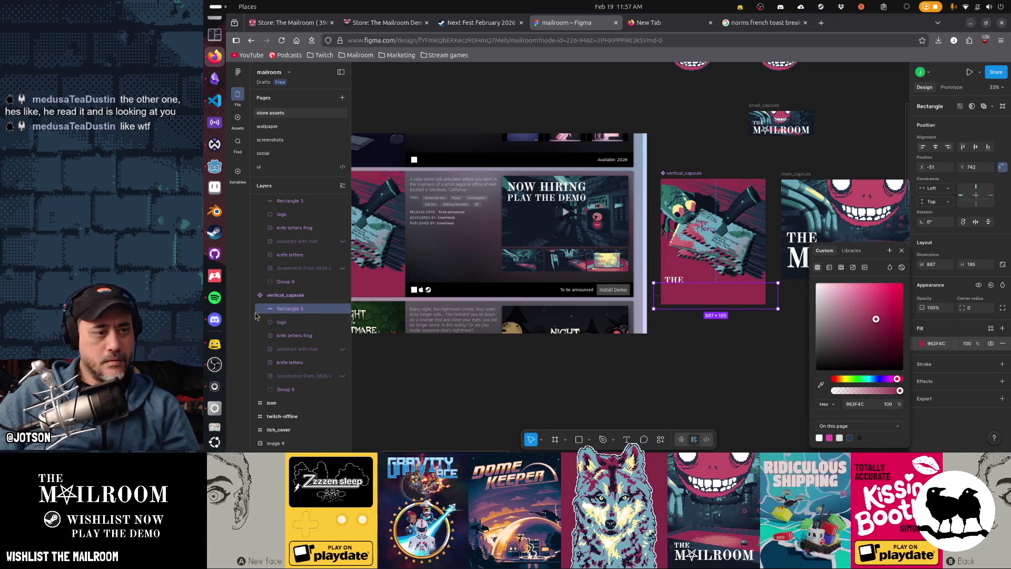
pyautogui.moveTo(287, 315); pyautogui.dragTo(306, 372)
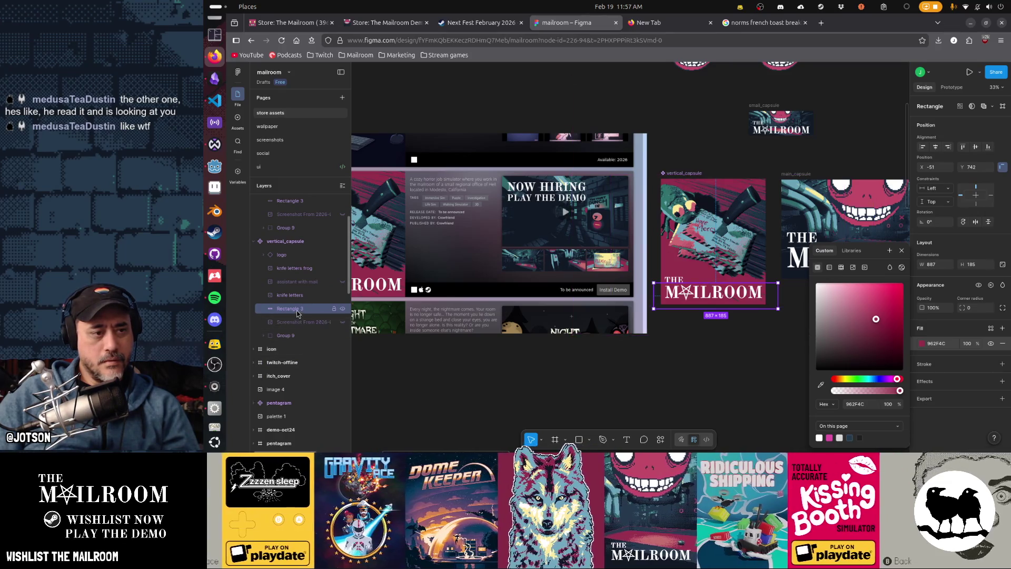
pyautogui.moveTo(298, 314); pyautogui.dragTo(301, 269)
pyautogui.click(722, 369)
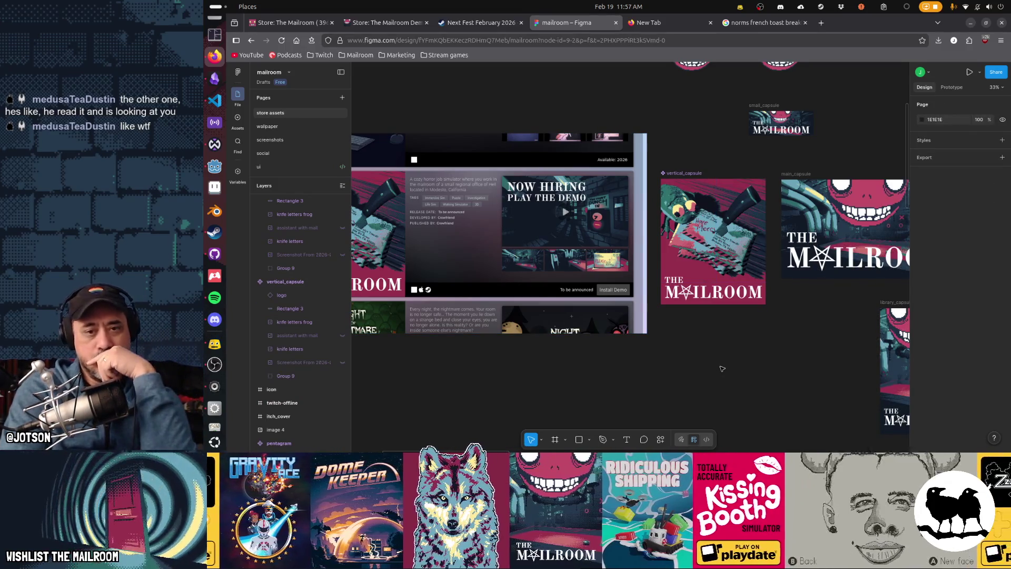
# Duplicate Rectangle 3 and put the copy inside vertical_capsule
pyautogui.scroll(5, 706, 313)
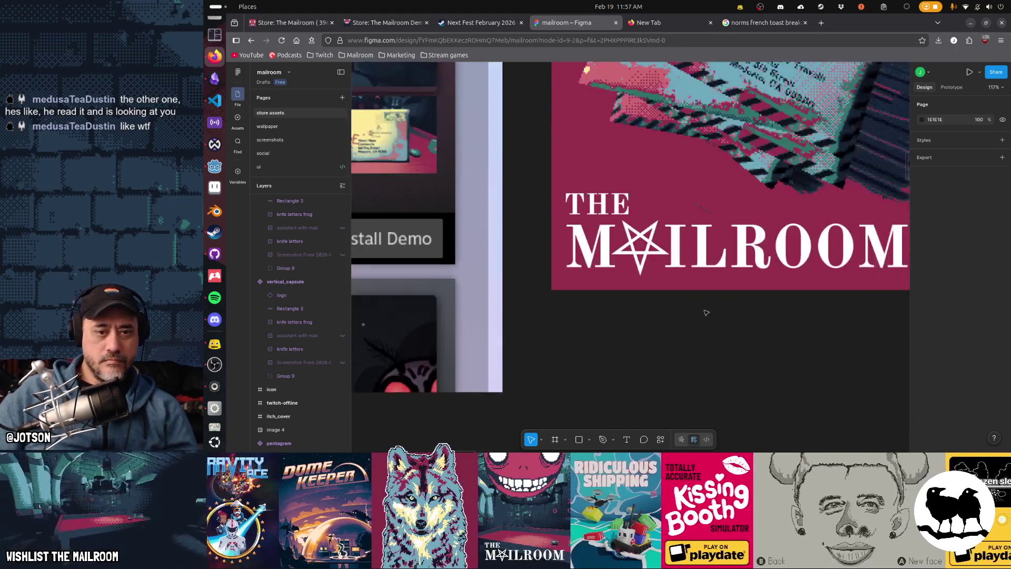
pyautogui.scroll(1, 707, 312)
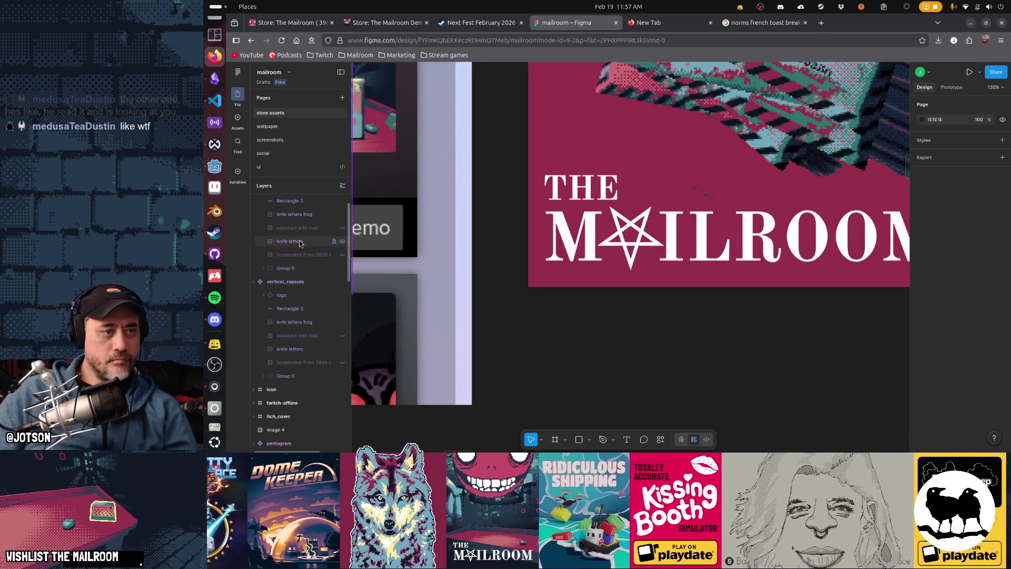
pyautogui.scroll(1, 300, 243)
pyautogui.click(310, 228)
pyautogui.scroll(-2, 723, 239)
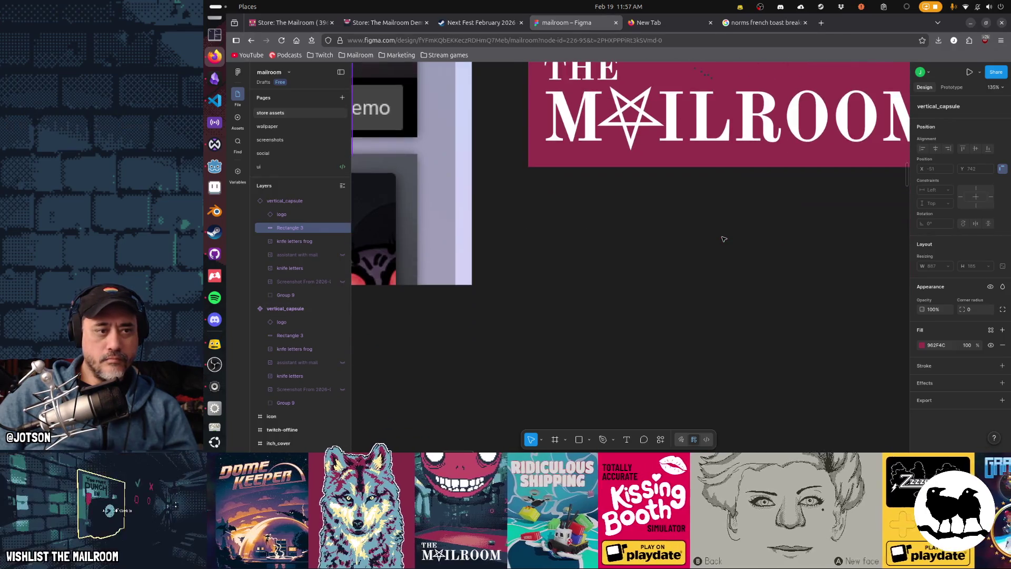
pyautogui.hotkey('ctrl', 'c')
pyautogui.hotkey('ctrl', 'v')
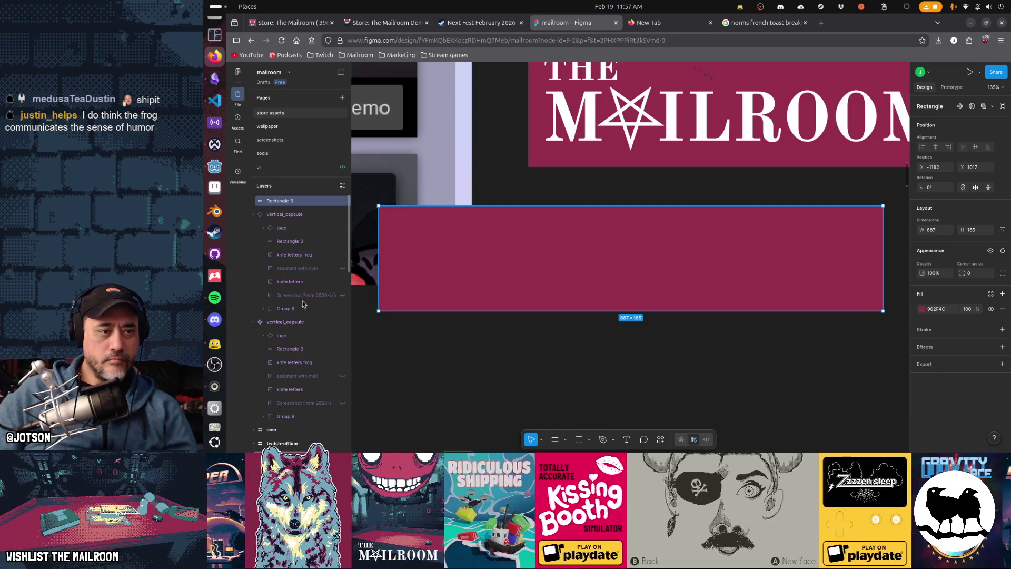
pyautogui.moveTo(302, 348); pyautogui.dragTo(303, 348)
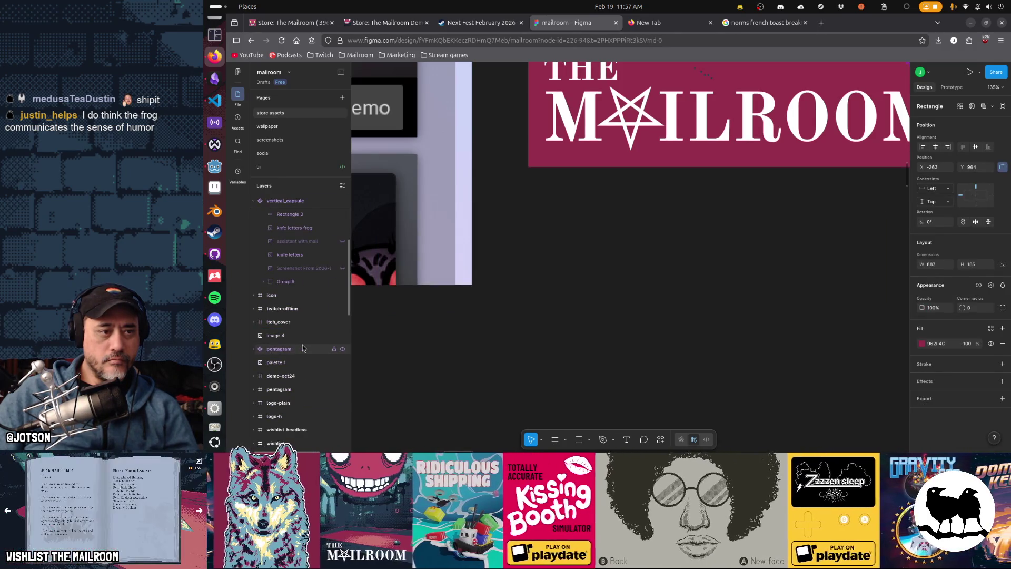
# Move the duplicate crimson band up behind the Mailroom logo, as a 142×185 strip
pyautogui.moveTo(738, 278); pyautogui.dragTo(696, 336)
pyautogui.moveTo(579, 316)
pyautogui.mouseDown()
pyautogui.moveTo(783, 175)
pyautogui.moveTo(839, 177)
pyautogui.mouseUp()
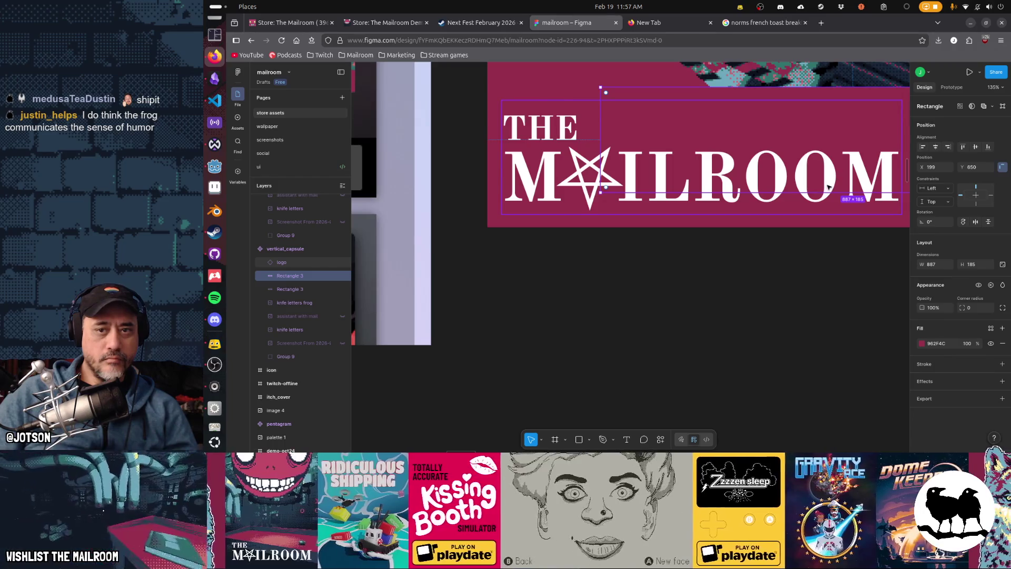
pyautogui.scroll(-2, 828, 187)
pyautogui.keyDown('ctrl'); pyautogui.scroll(-5, 842, 187); pyautogui.keyUp('ctrl')
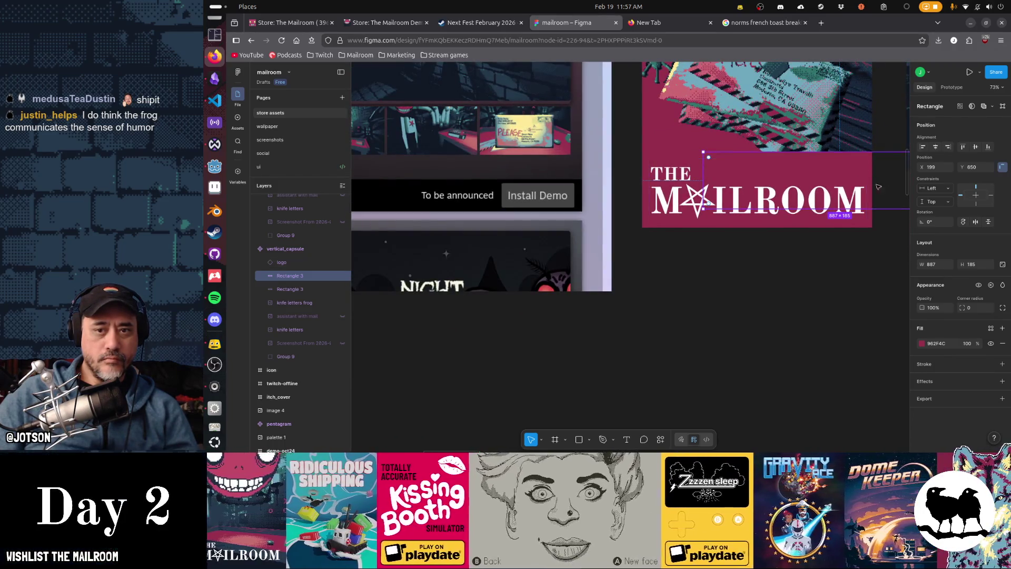
pyautogui.moveTo(878, 186); pyautogui.dragTo(794, 230)
pyautogui.moveTo(902, 220)
pyautogui.mouseDown()
pyautogui.moveTo(859, 244)
pyautogui.moveTo(670, 229)
pyautogui.mouseUp()
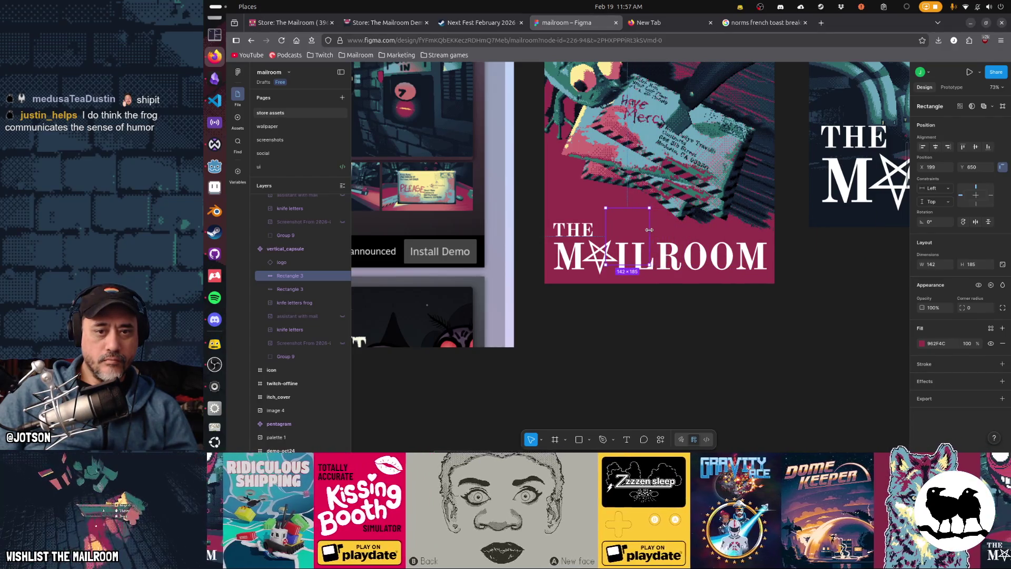
pyautogui.click(753, 316)
pyautogui.moveTo(743, 308)
pyautogui.mouseDown()
pyautogui.moveTo(763, 388)
pyautogui.moveTo(727, 366)
pyautogui.mouseUp()
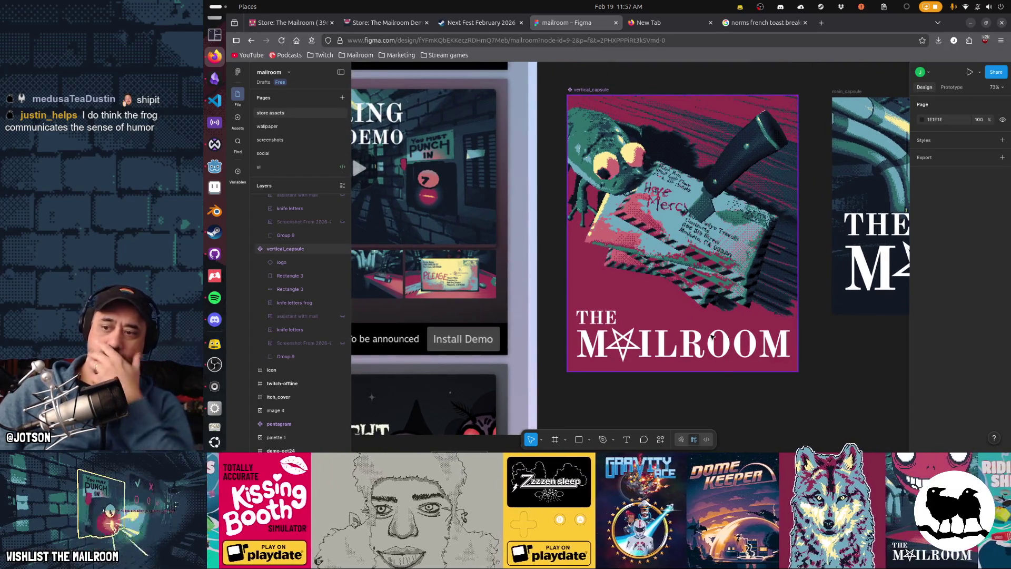
pyautogui.scroll(-1, 655, 285)
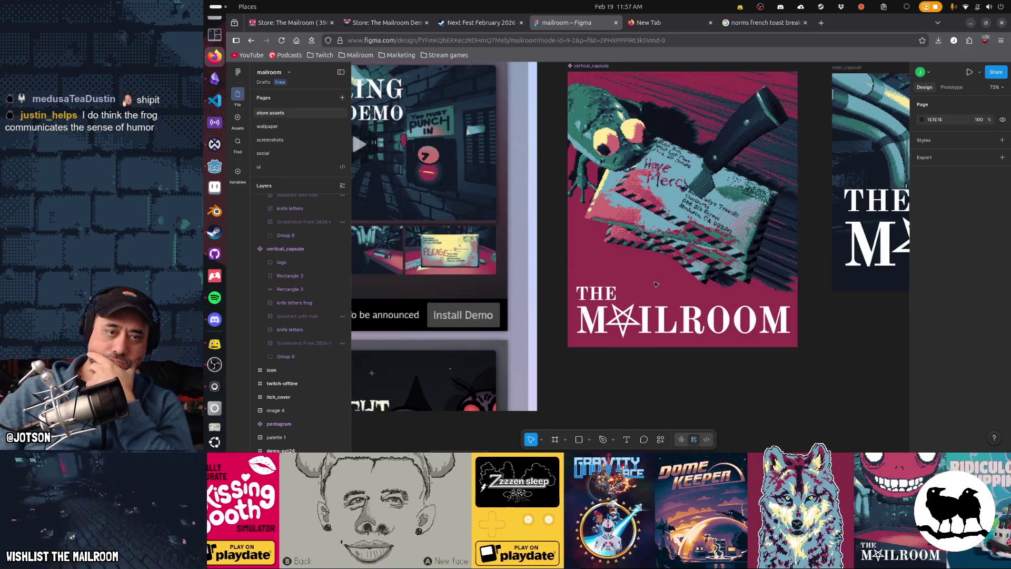
pyautogui.hscroll(-1, 664, 287)
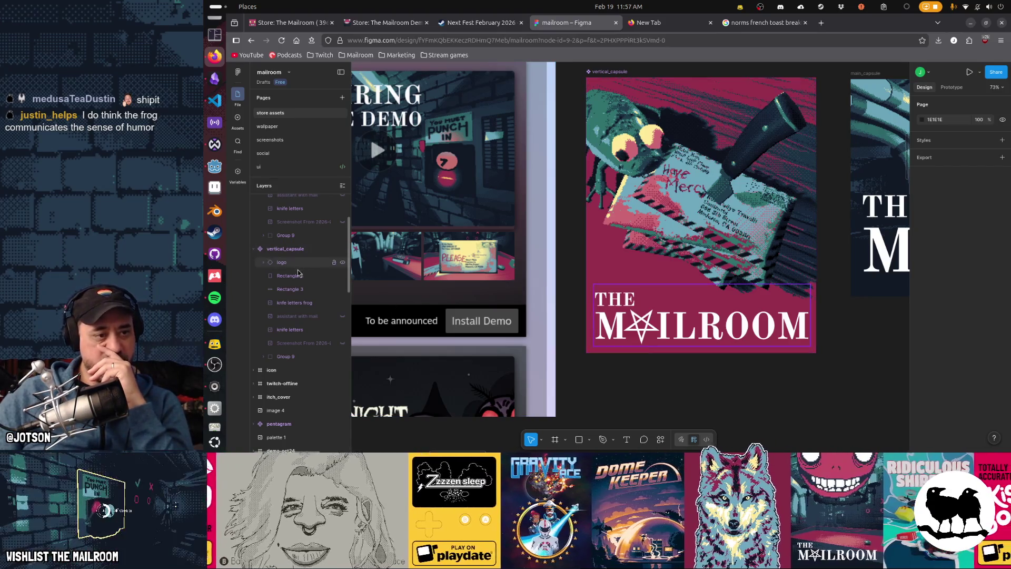
# Nudge the 1873×1053 knife letters frog artwork to X -866, Y -50 in the capsule
pyautogui.click(303, 306)
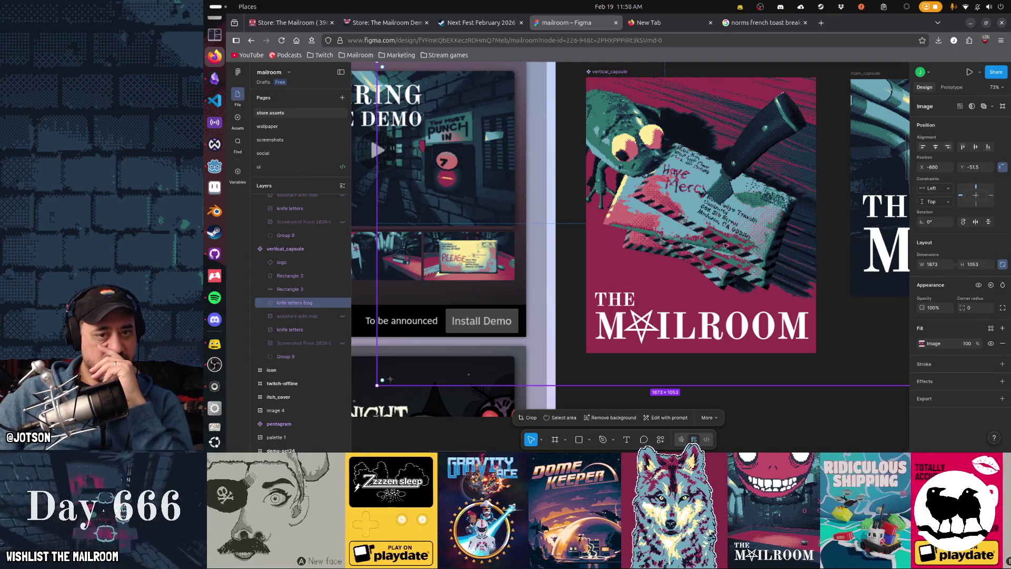
pyautogui.moveTo(692, 253); pyautogui.dragTo(729, 246)
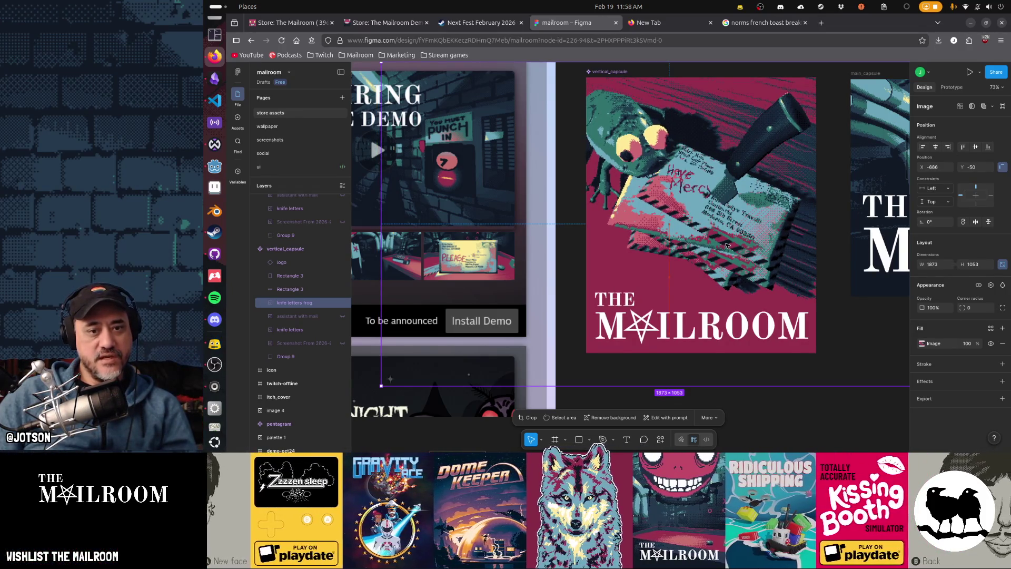
pyautogui.click(849, 357)
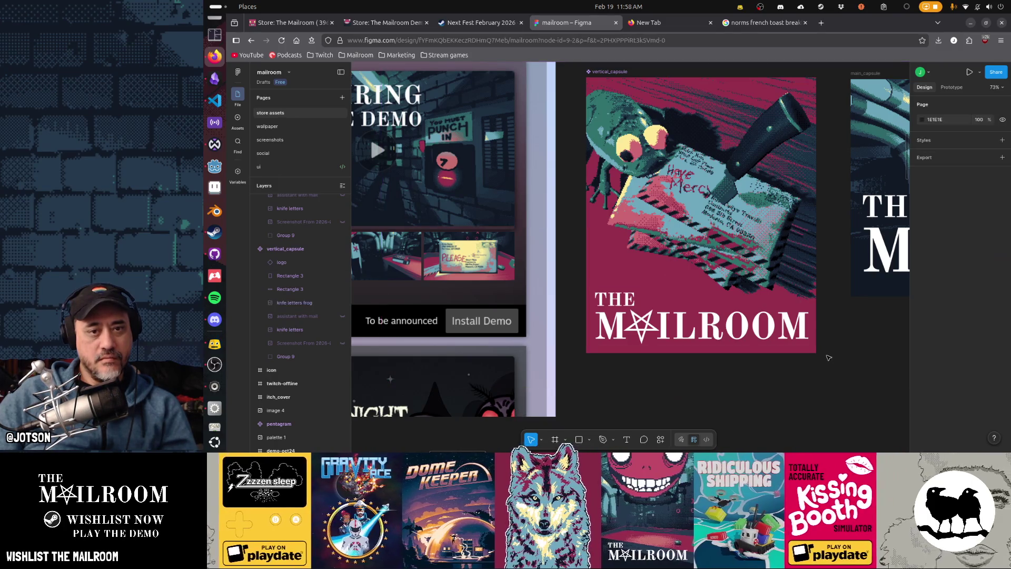
pyautogui.scroll(-5, 838, 357)
pyautogui.scroll(-2, 828, 358)
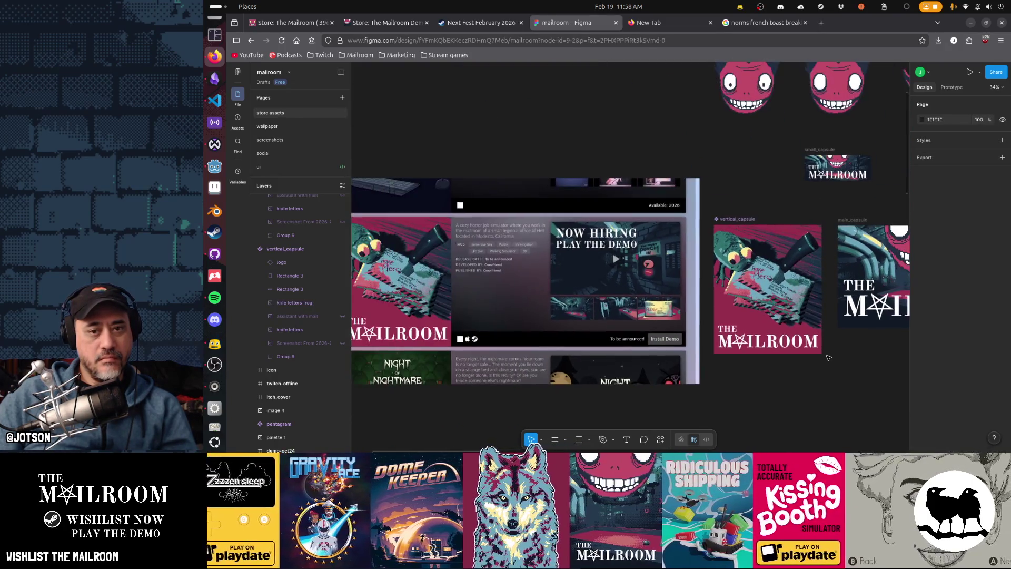
pyautogui.click(343, 303)
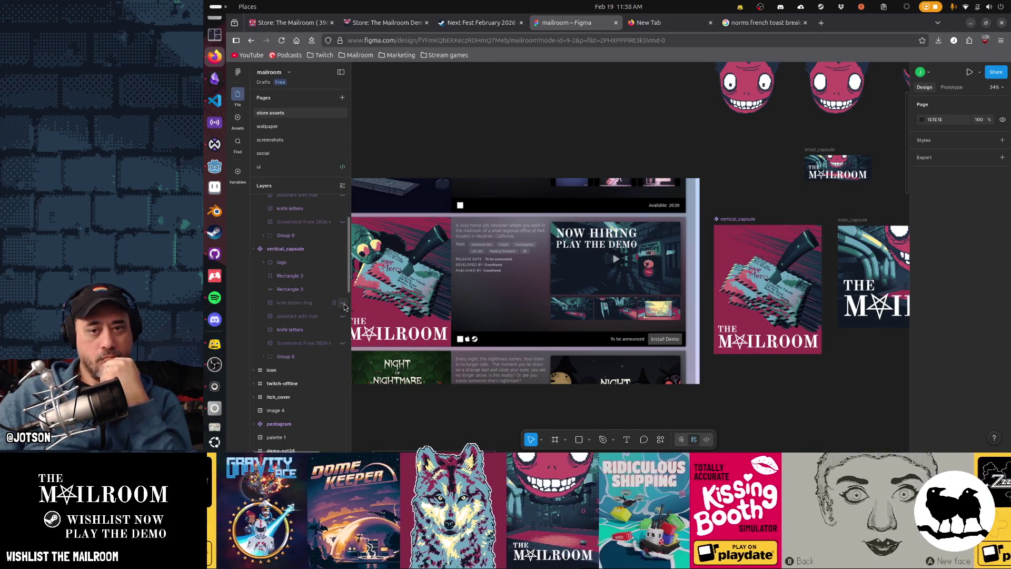
pyautogui.click(342, 303)
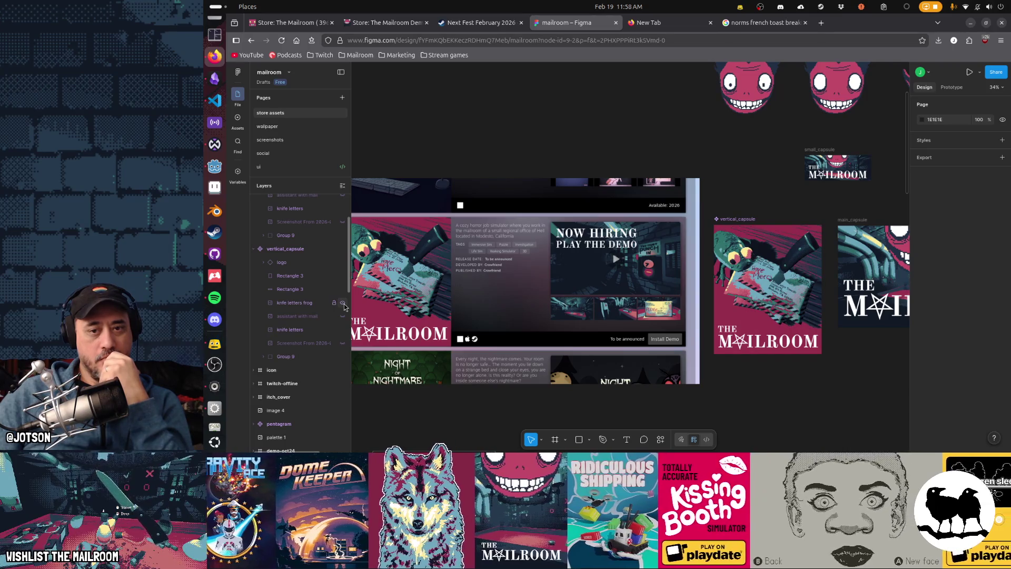
pyautogui.click(342, 303)
pyautogui.click(343, 303)
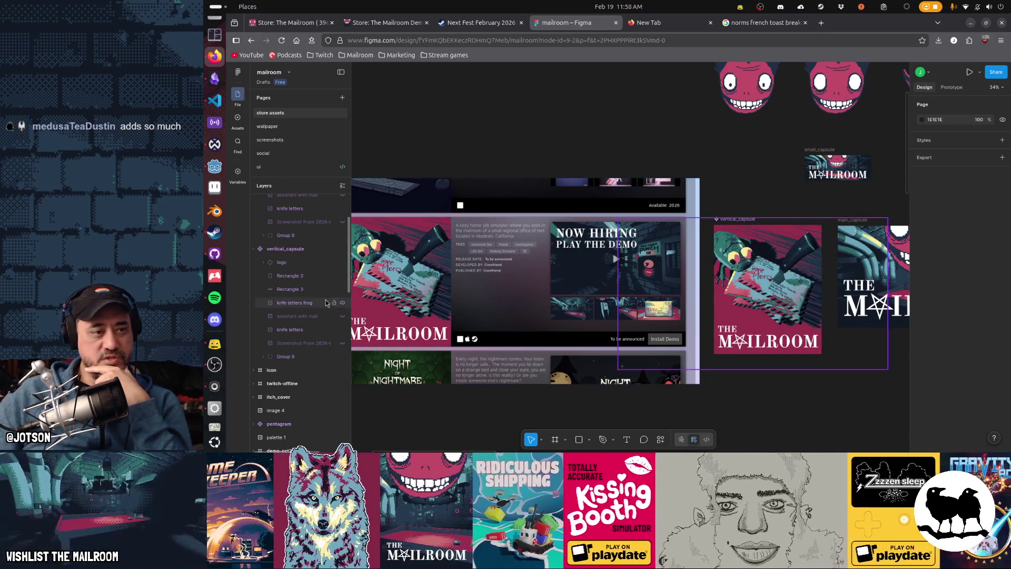
pyautogui.click(342, 304)
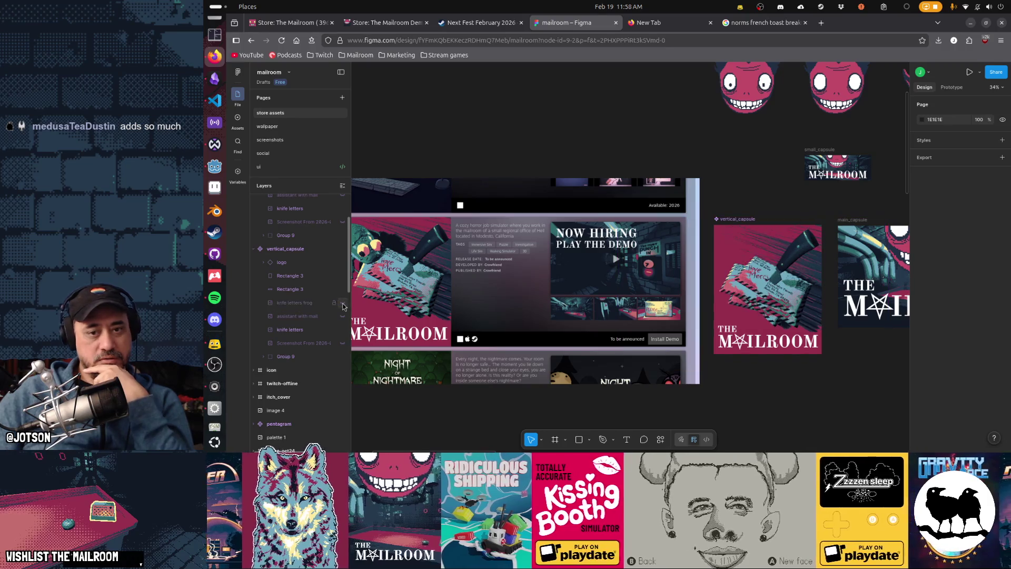
pyautogui.click(343, 304)
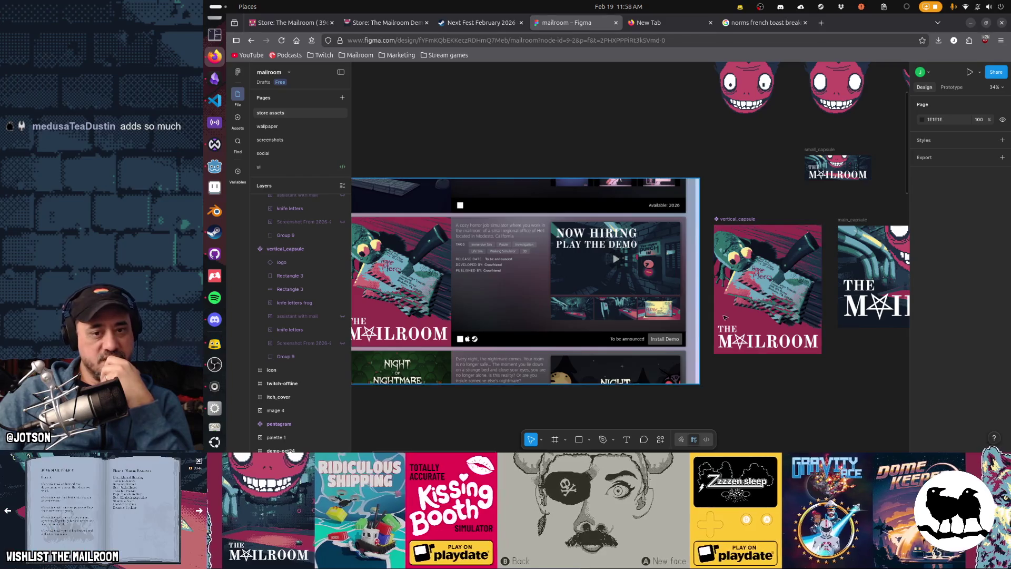
pyautogui.click(769, 353)
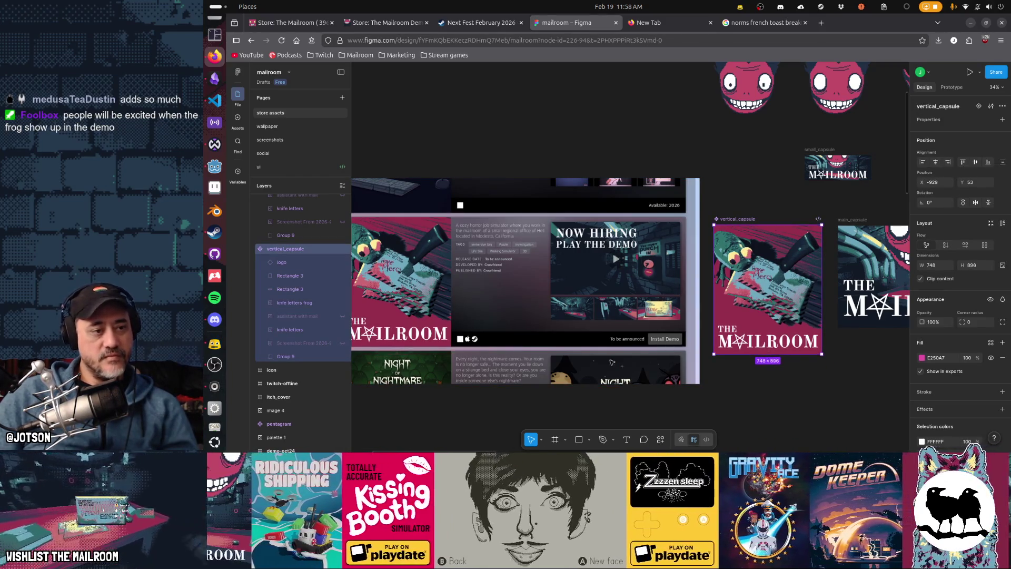
# Resize the knife letters frog artwork to 1843×1037 and move it lower to X -851, Y -34
pyautogui.click(299, 303)
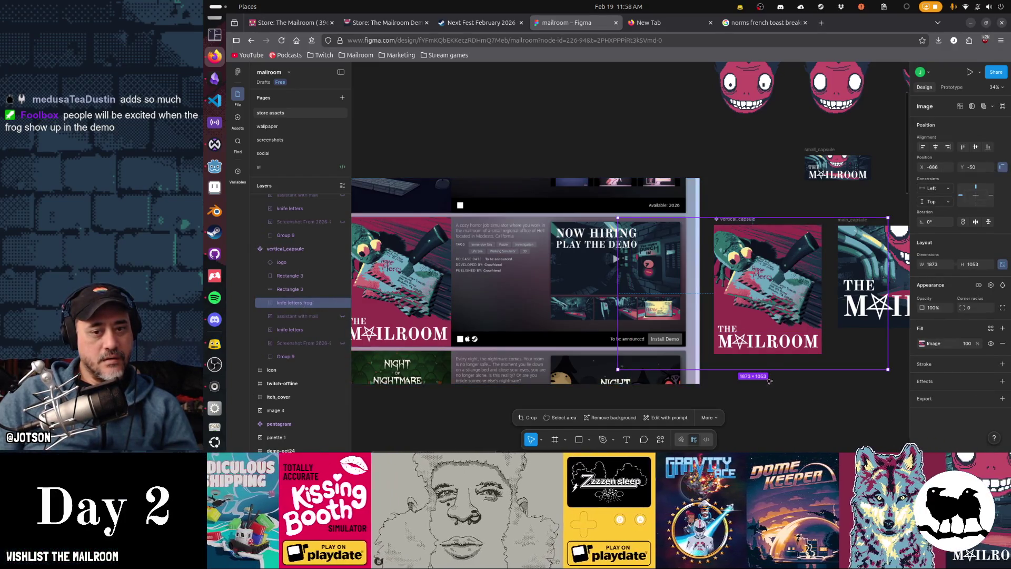
pyautogui.moveTo(778, 372); pyautogui.dragTo(791, 373)
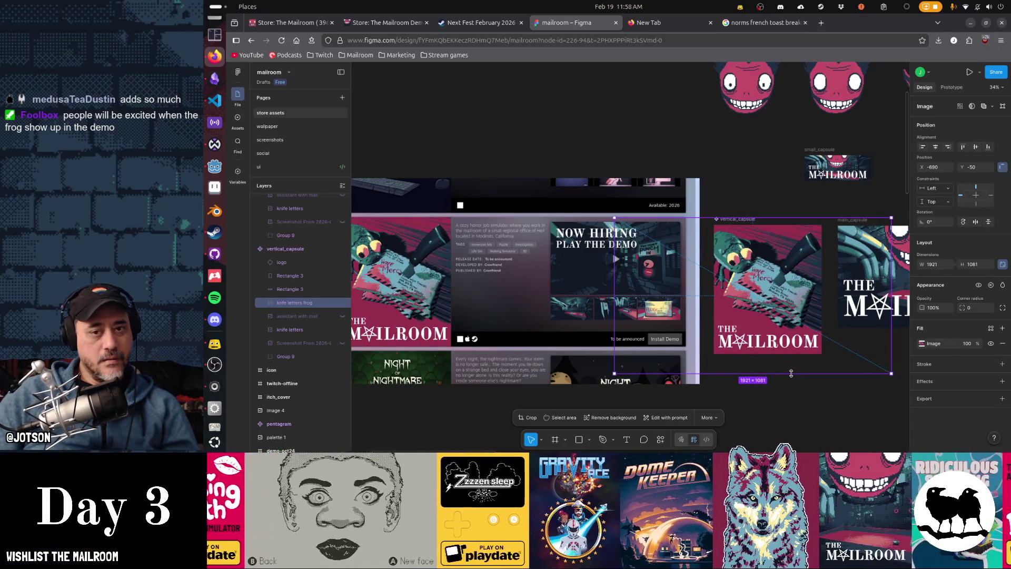
pyautogui.moveTo(791, 374); pyautogui.dragTo(797, 367)
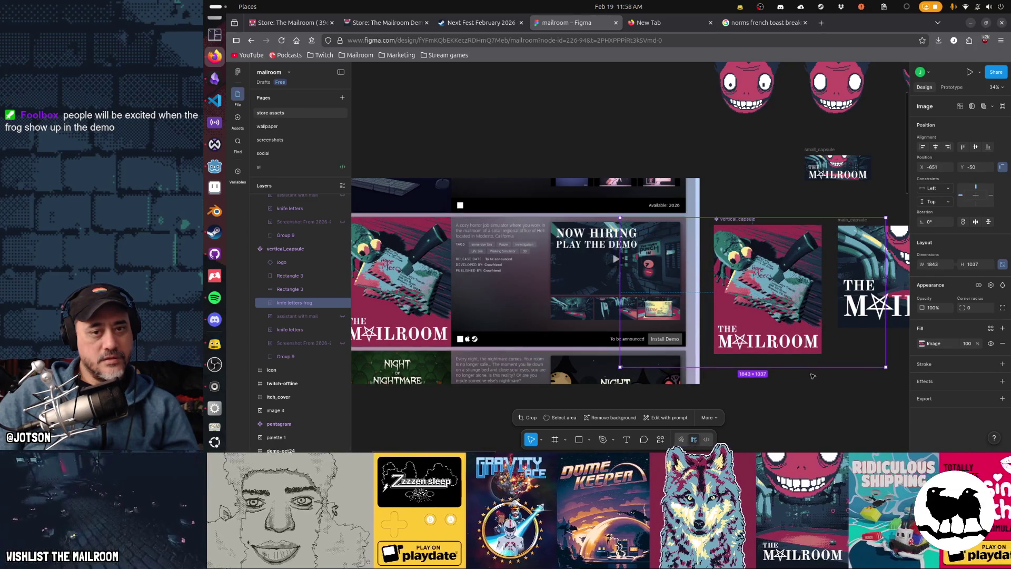
pyautogui.moveTo(773, 279); pyautogui.dragTo(774, 279)
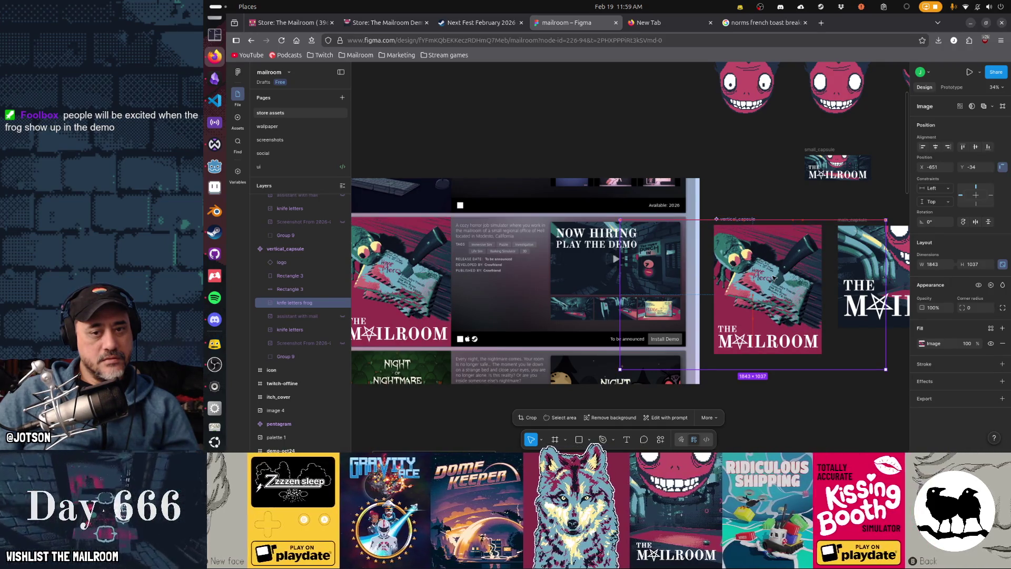
pyautogui.click(833, 407)
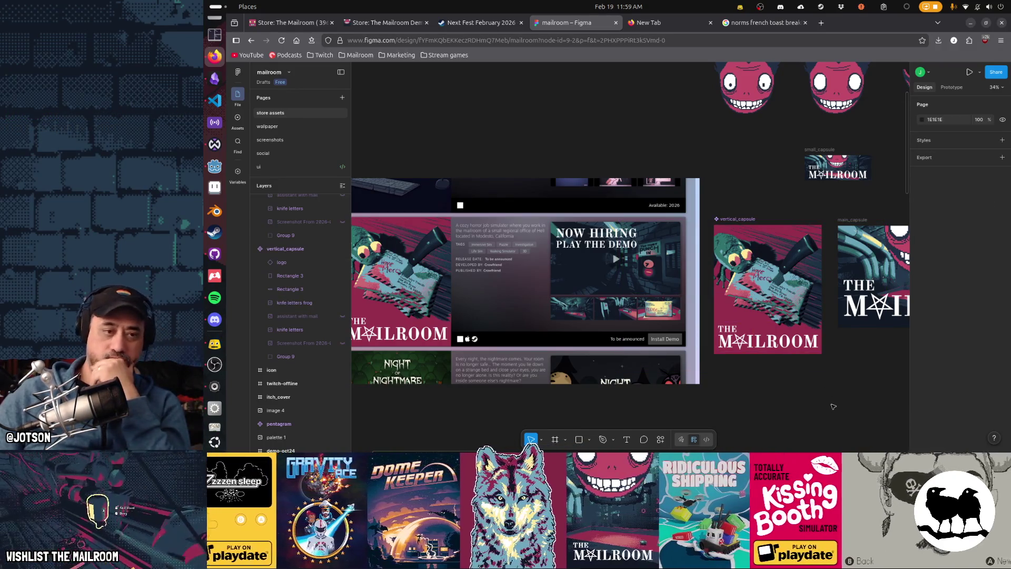
# Toggle the knife letters frog layer's visibility, leave it hidden, and zoom in on vertical_capsule
pyautogui.click(342, 305)
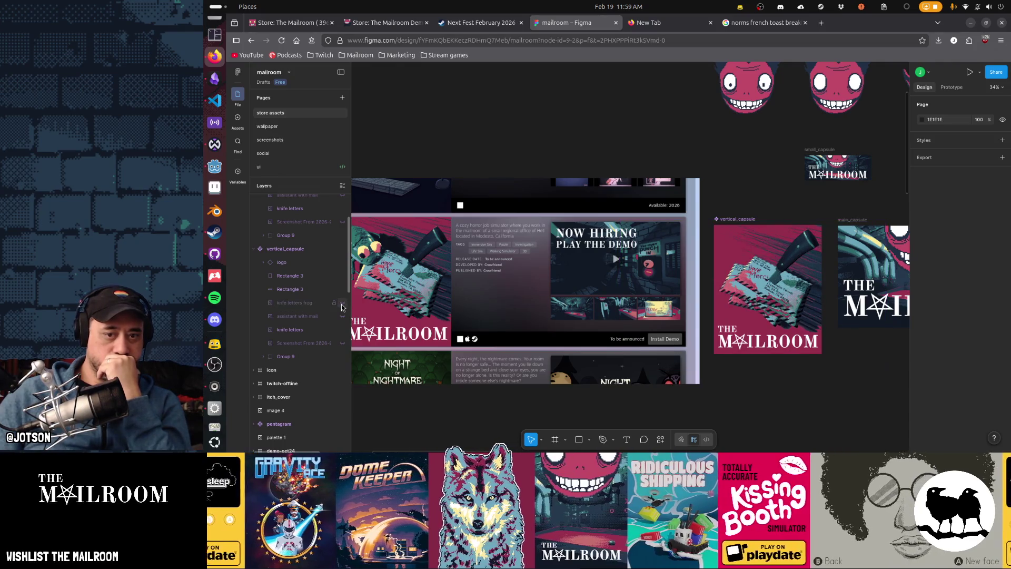
pyautogui.click(341, 305)
pyautogui.click(341, 306)
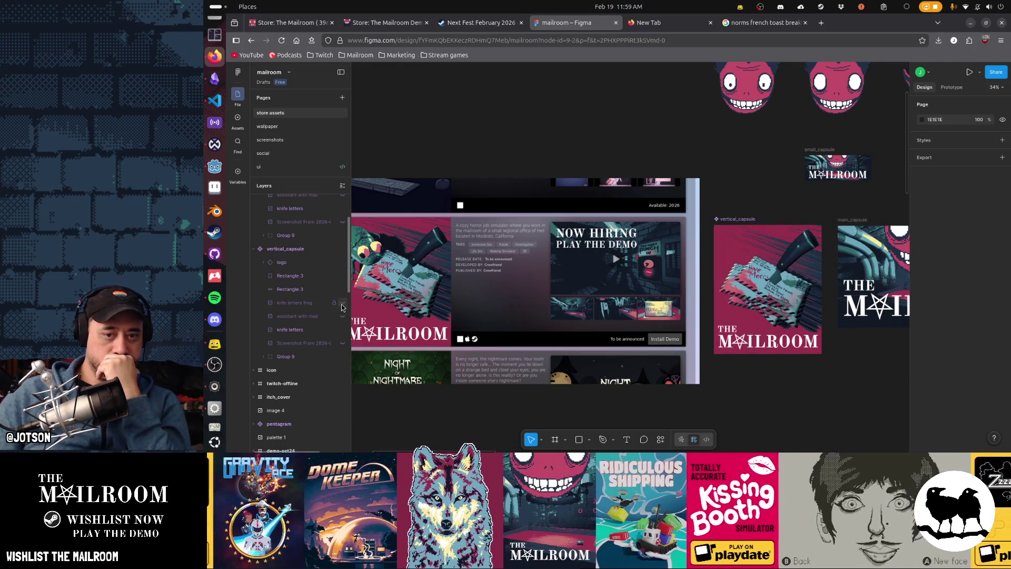
pyautogui.click(342, 306)
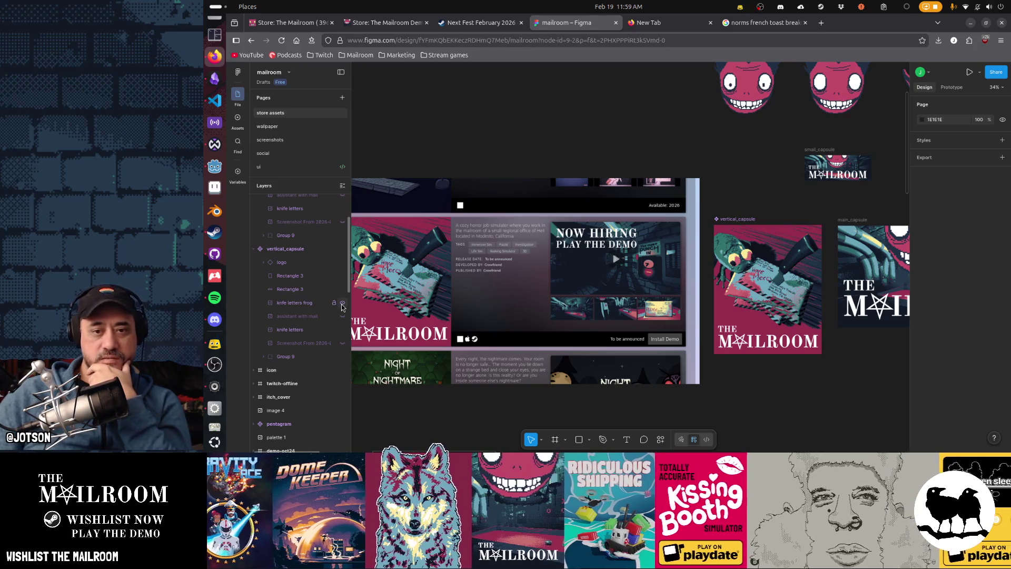
pyautogui.click(341, 305)
pyautogui.hscroll(3, 703, 339)
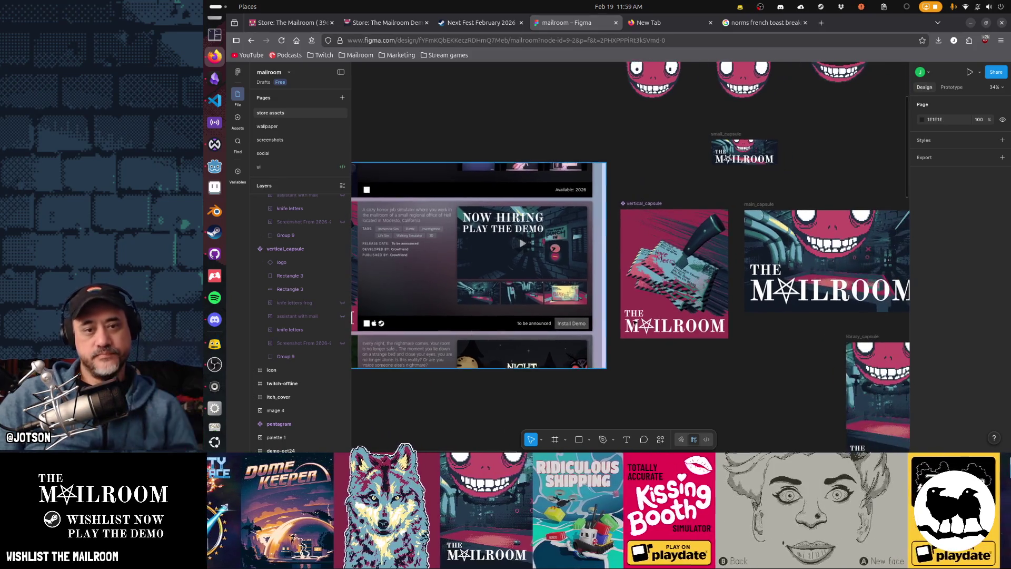
pyautogui.keyDown('ctrl'); pyautogui.scroll(5, 703, 339); pyautogui.keyUp('ctrl')
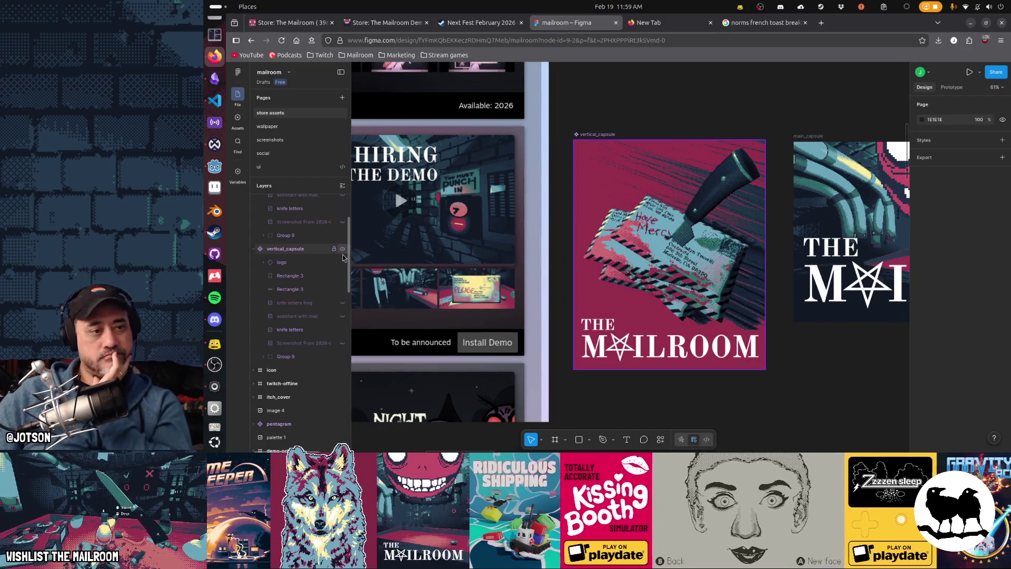
# Flip the knife letters frog layer on and off repeatedly to compare, finishing with it hidden
pyautogui.click(343, 303)
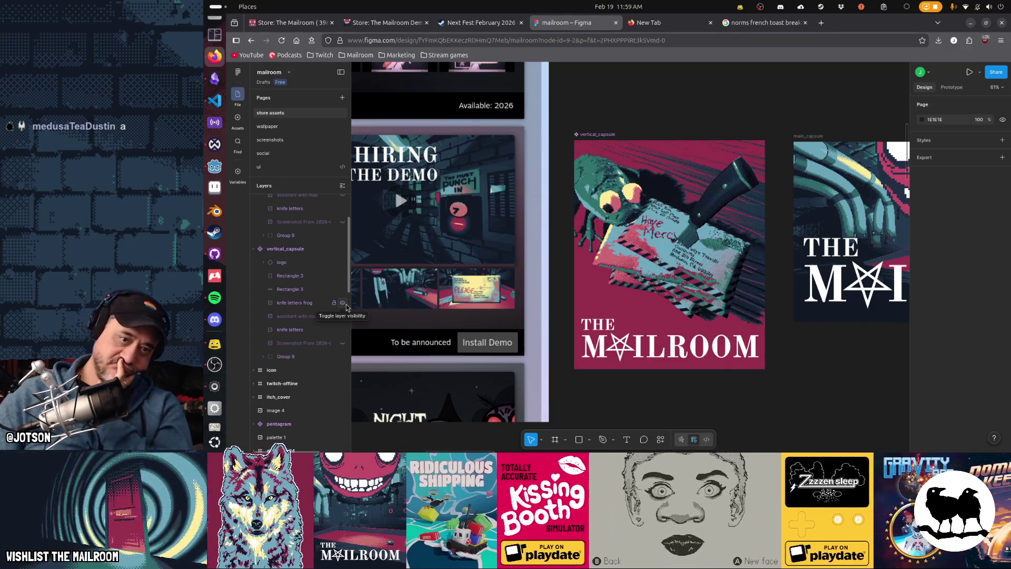
pyautogui.click(345, 306)
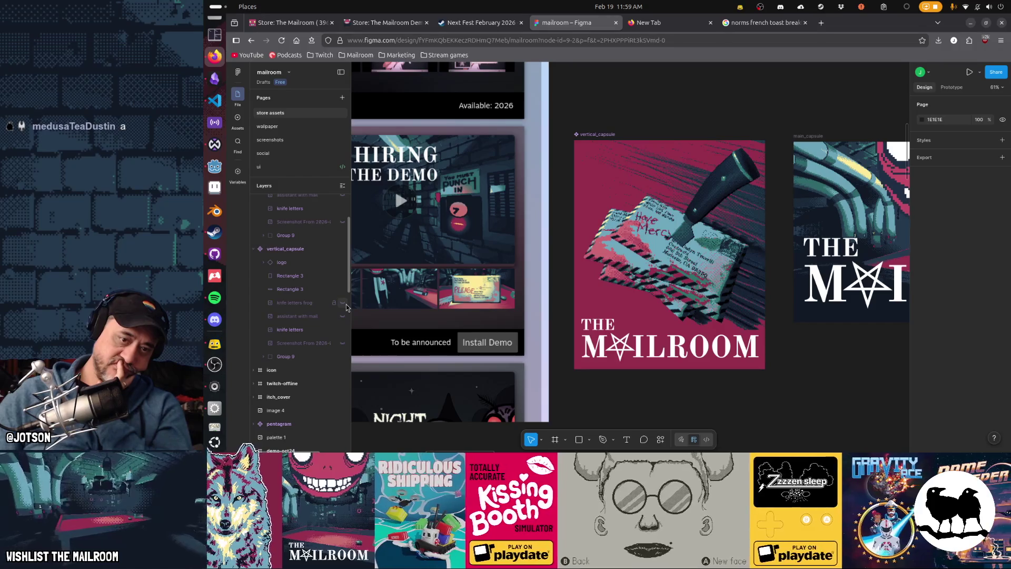
pyautogui.click(345, 305)
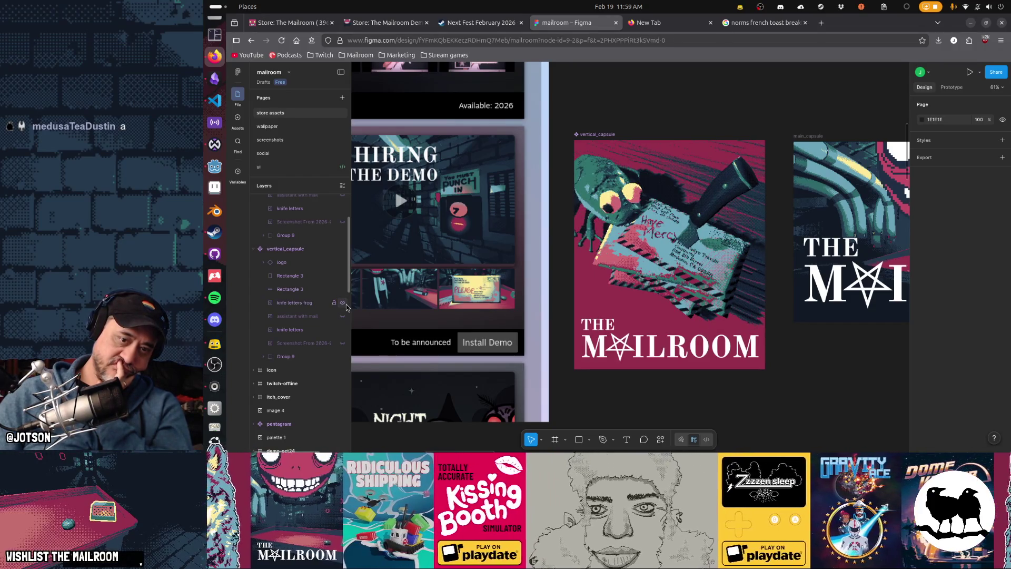
pyautogui.click(343, 304)
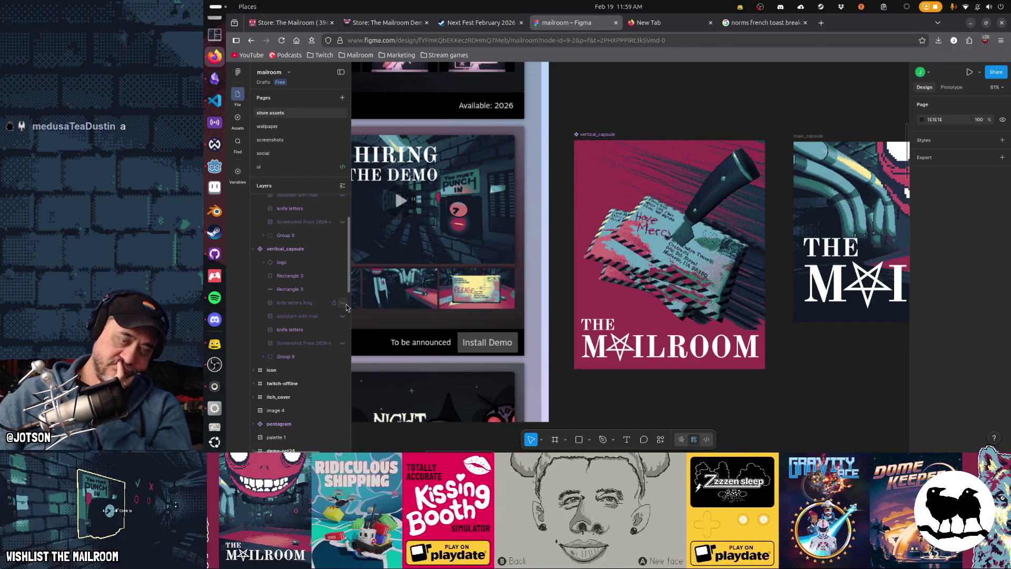
pyautogui.click(343, 304)
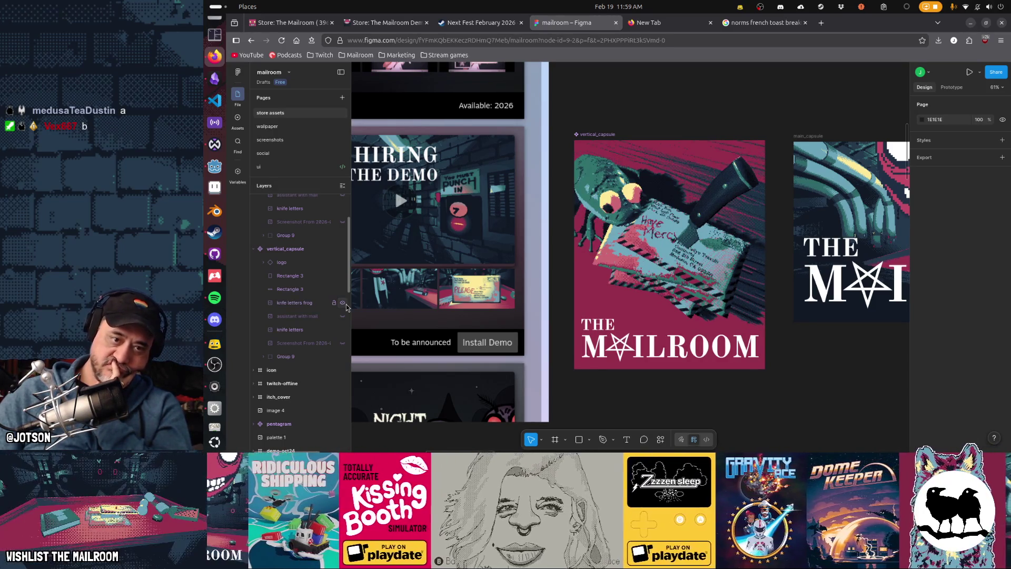
pyautogui.click(343, 304)
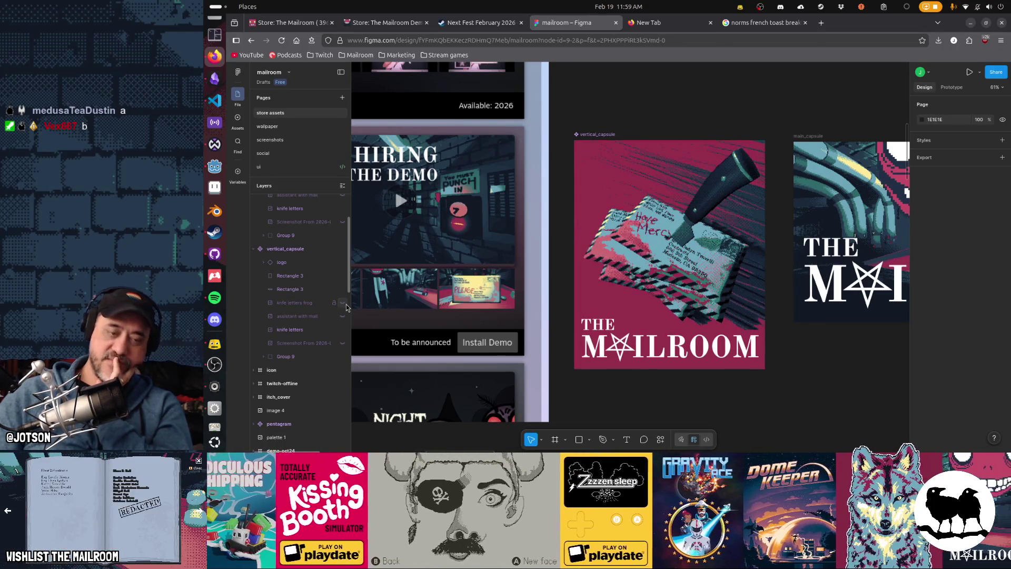
pyautogui.click(343, 303)
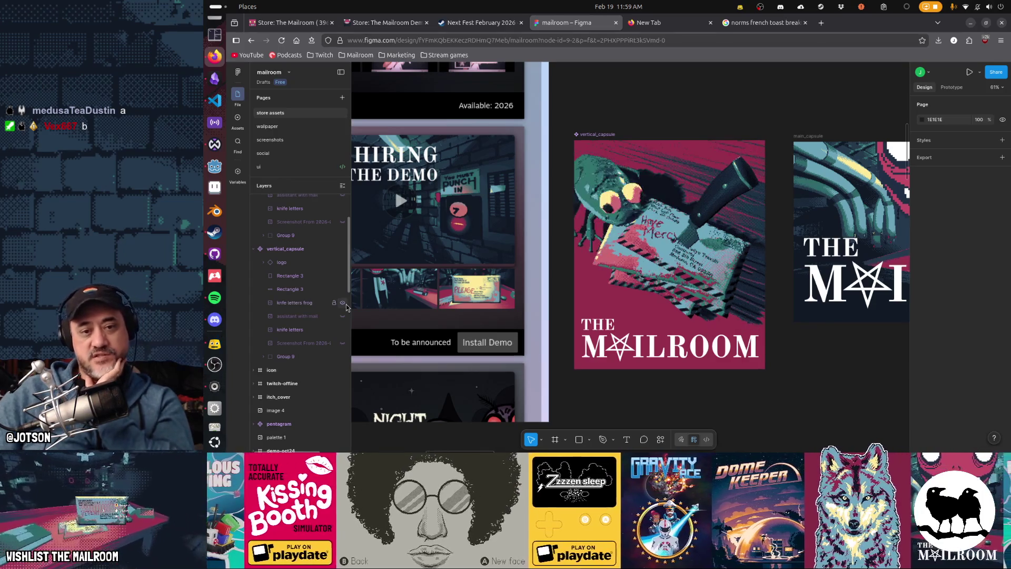
pyautogui.click(343, 303)
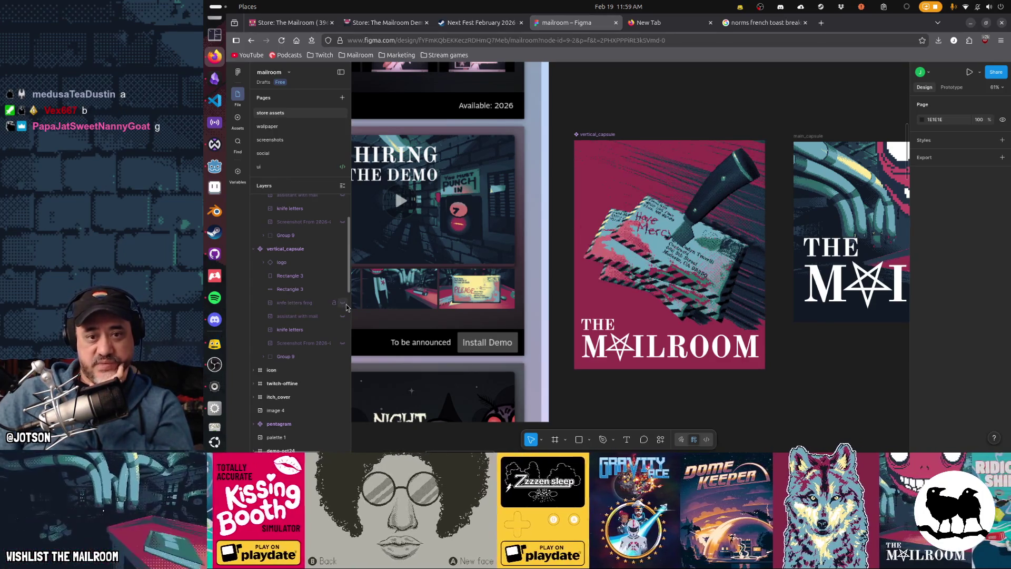
pyautogui.click(346, 305)
pyautogui.click(346, 305)
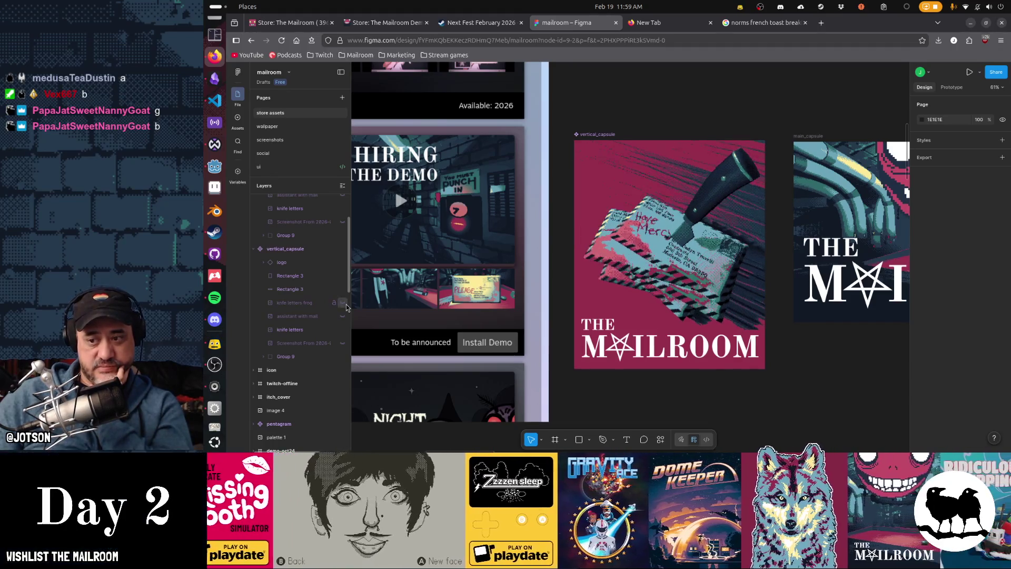
pyautogui.click(343, 303)
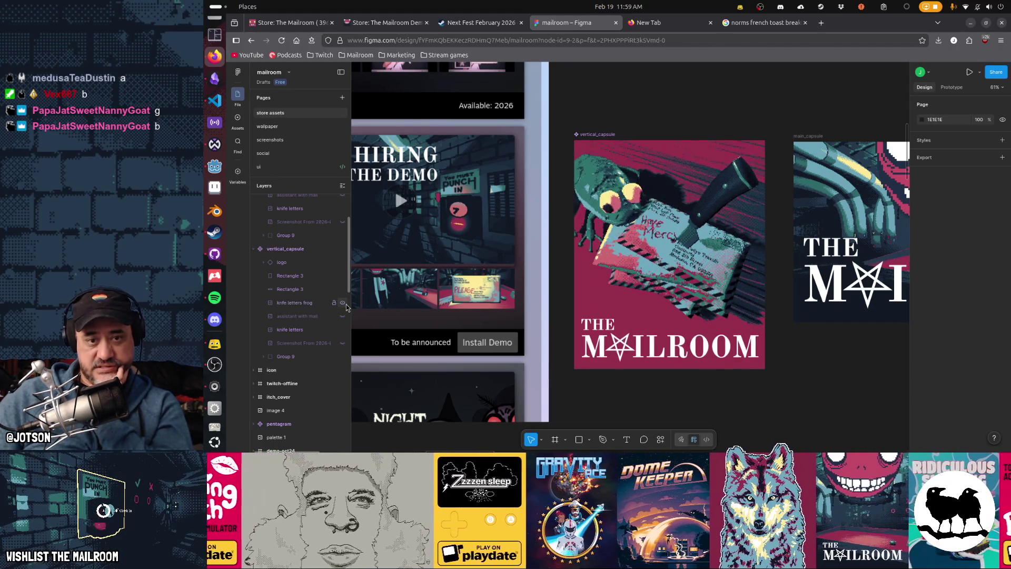
pyautogui.click(343, 304)
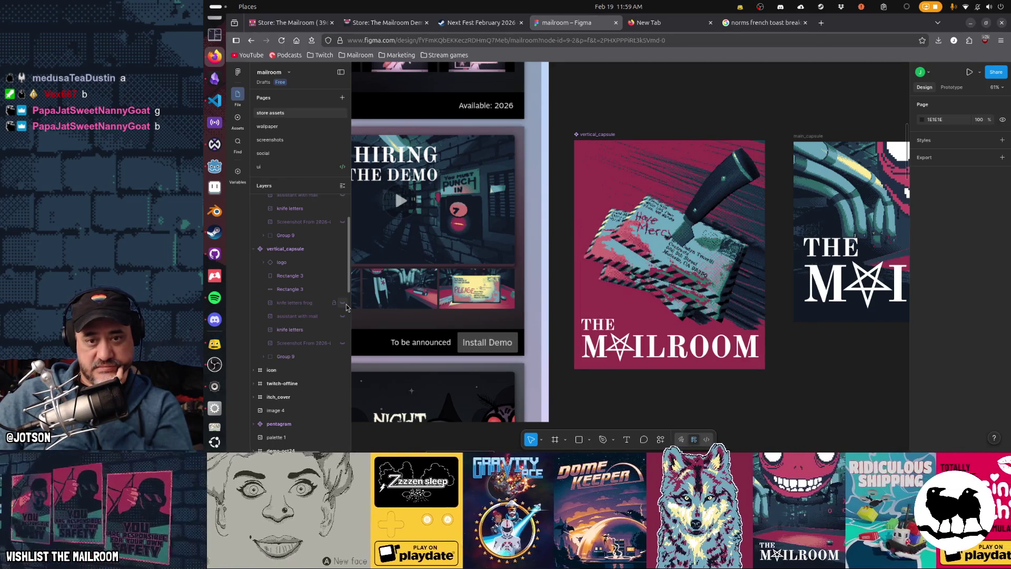
pyautogui.click(342, 304)
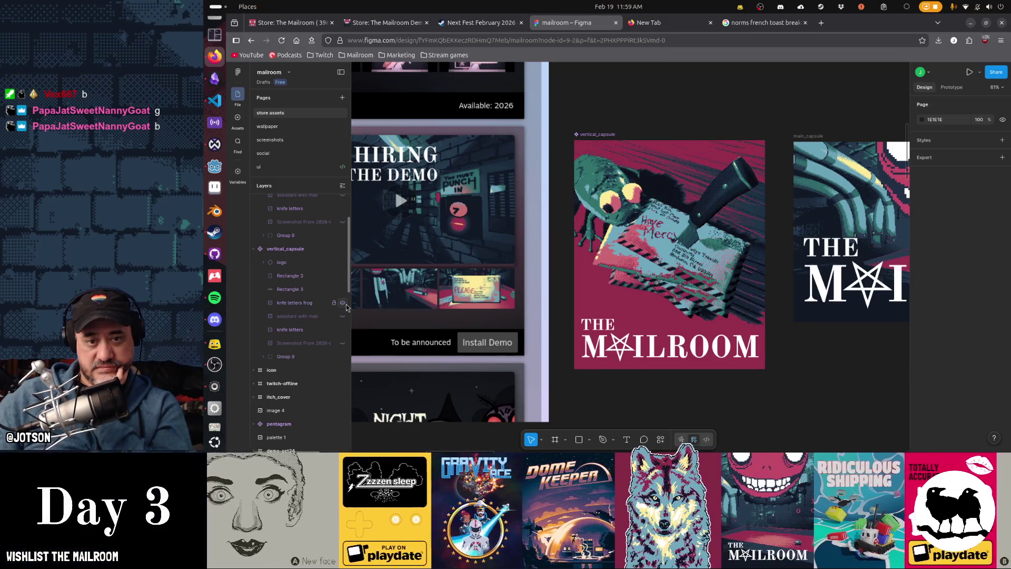
pyautogui.click(343, 303)
pyautogui.click(343, 303)
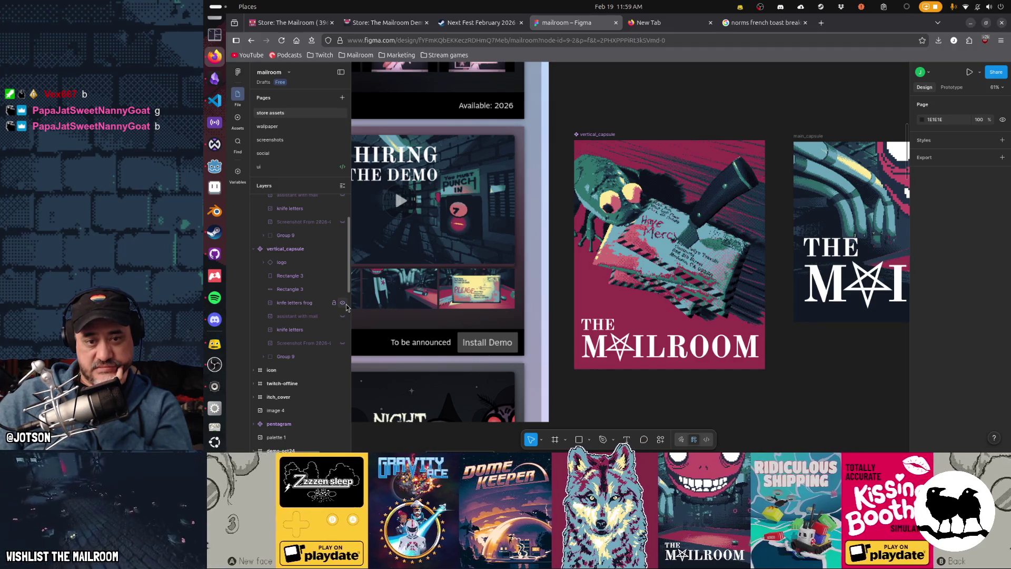
pyautogui.click(343, 304)
pyautogui.click(345, 305)
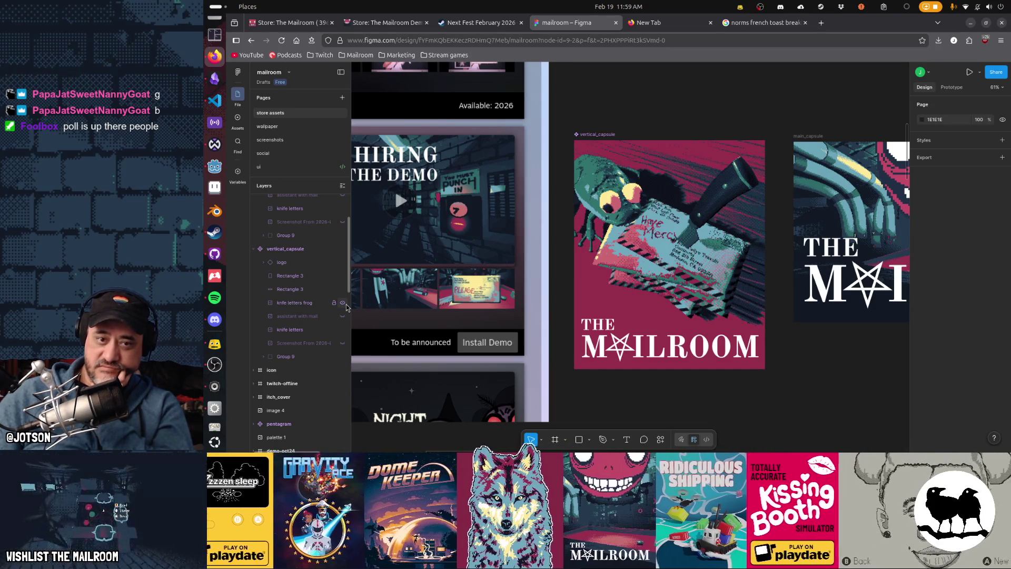
pyautogui.click(344, 304)
pyautogui.click(344, 303)
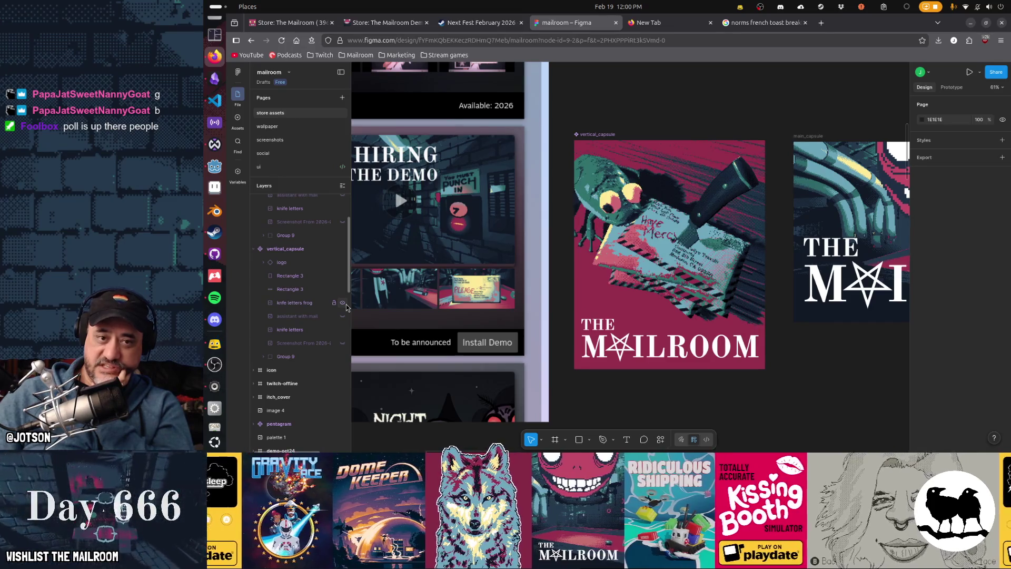
pyautogui.click(343, 303)
pyautogui.click(344, 303)
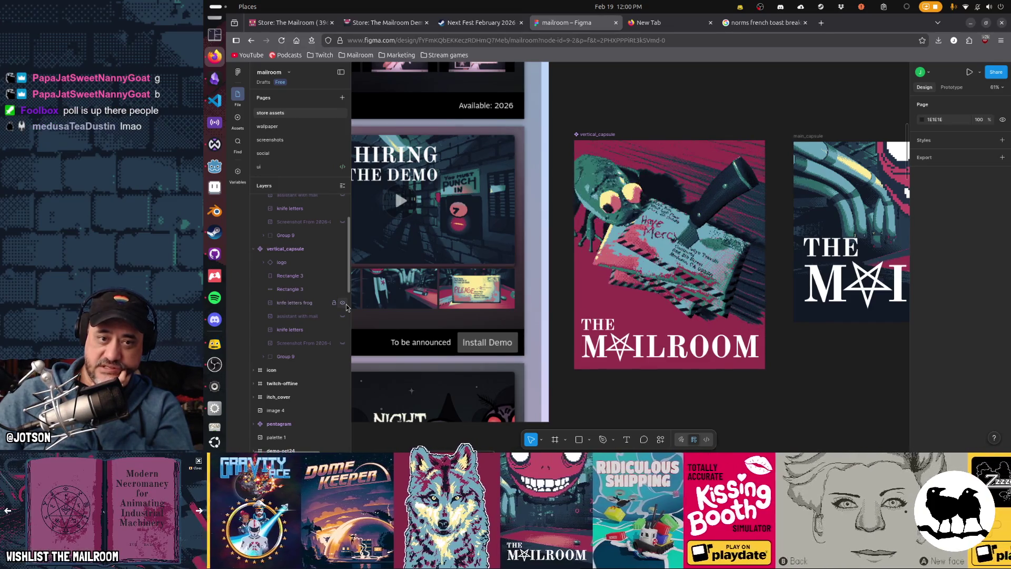
pyautogui.click(344, 303)
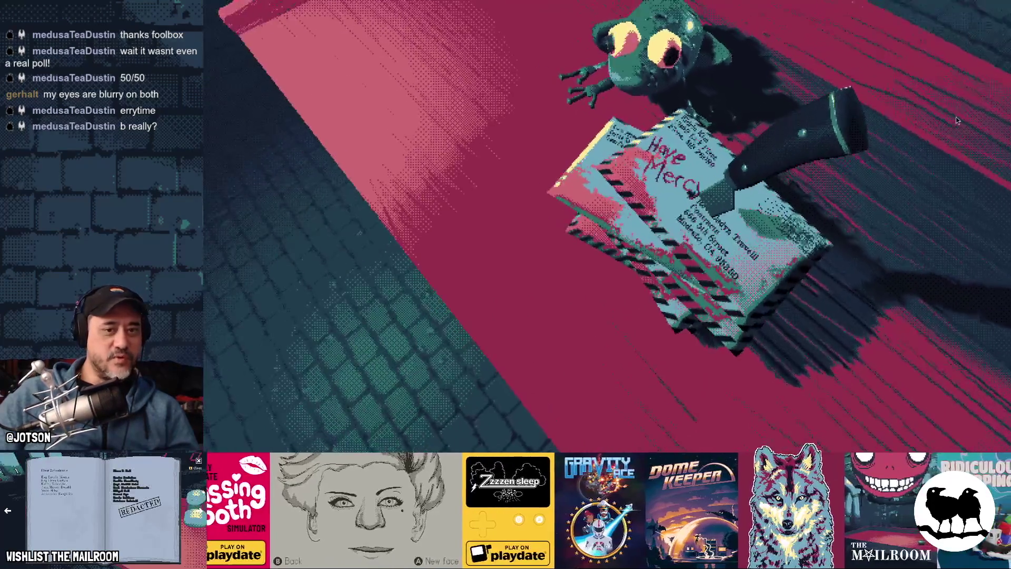
# Switch from the OBS stream view back to Firefox with Figma
pyautogui.hotkey('alt', 'Tab')
pyautogui.hotkey('alt', 'Tab')
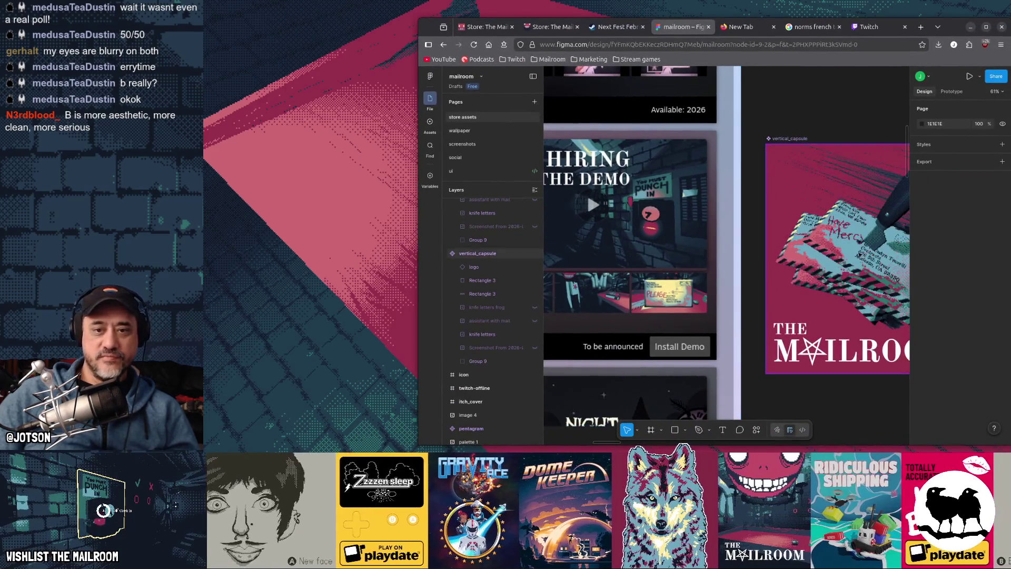
# Toggle the knife letters frog layer repeatedly, ending with the frog visible on the knife-stabbed letters
pyautogui.moveTo(651, 240); pyautogui.dragTo(658, 239)
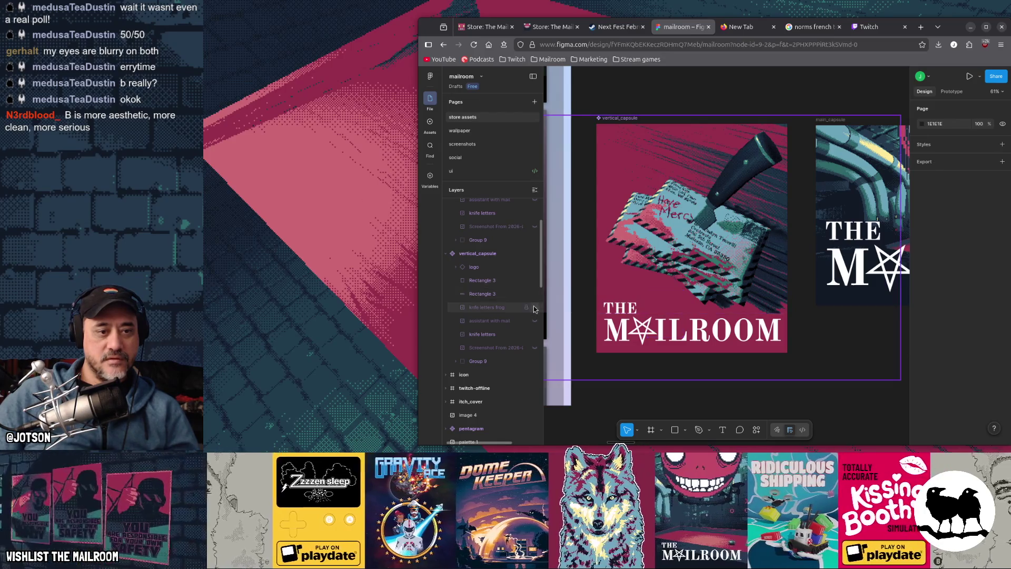
pyautogui.click(535, 307)
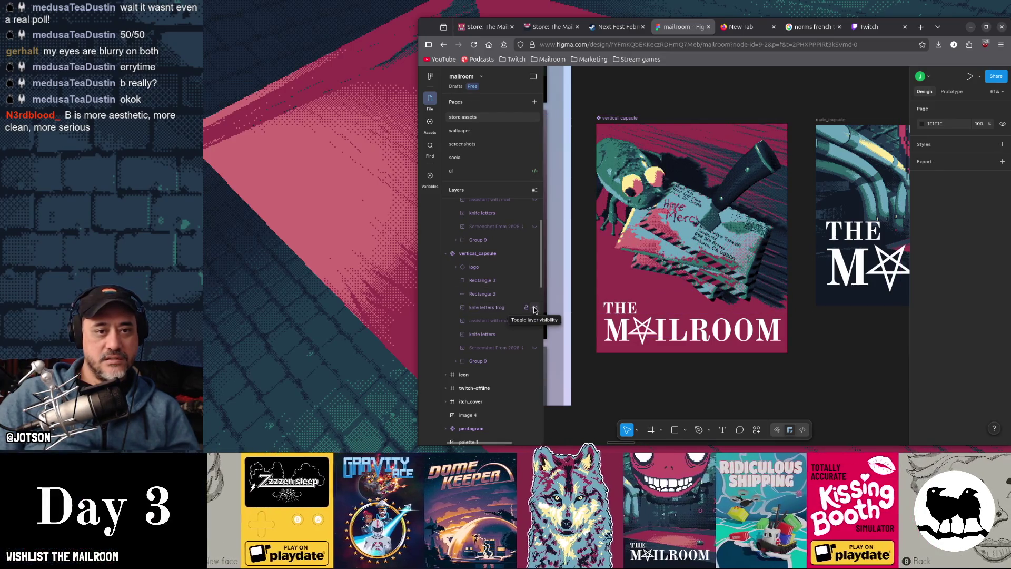
pyautogui.click(534, 309)
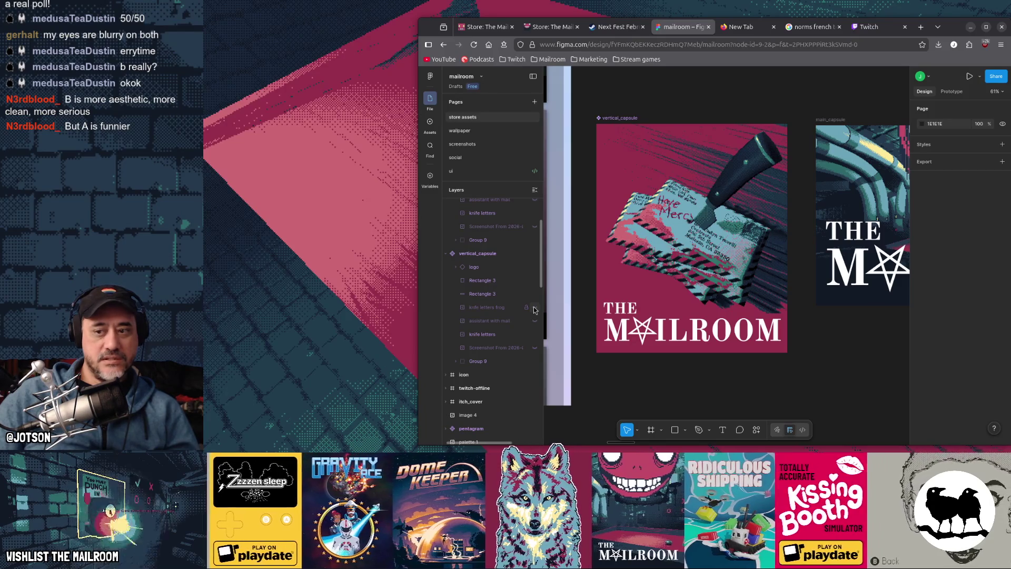
pyautogui.click(534, 309)
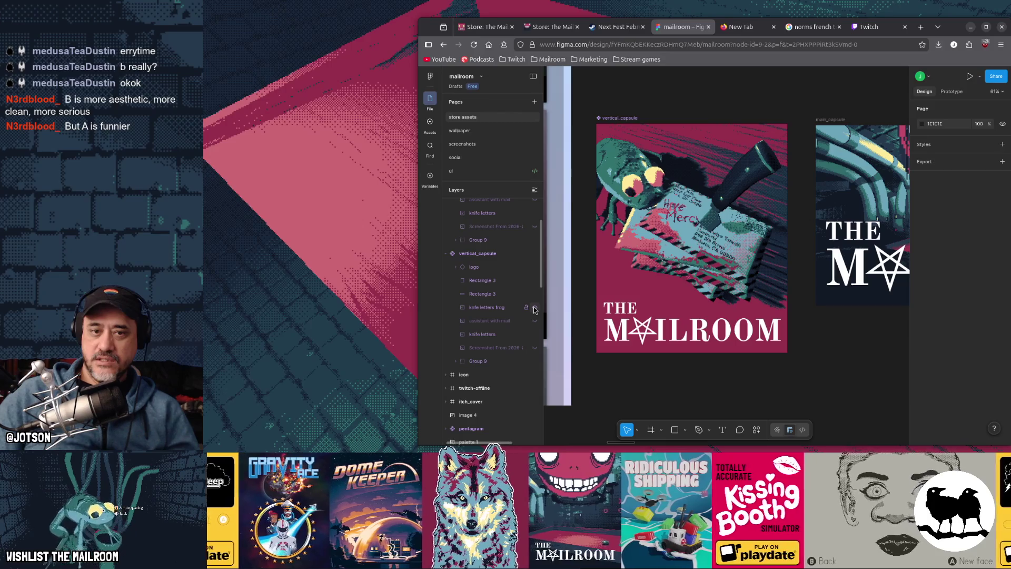
pyautogui.click(535, 309)
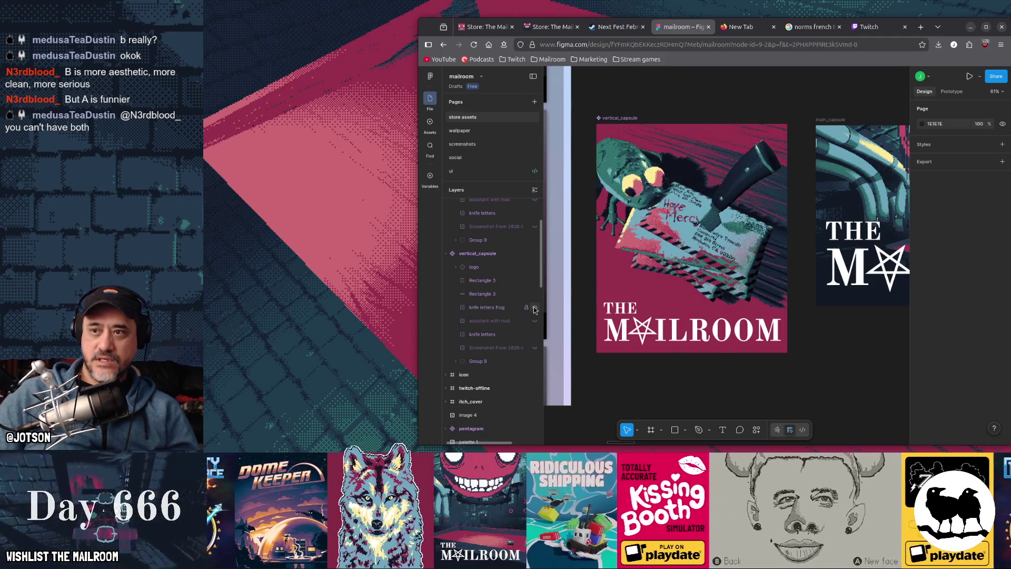
pyautogui.click(534, 310)
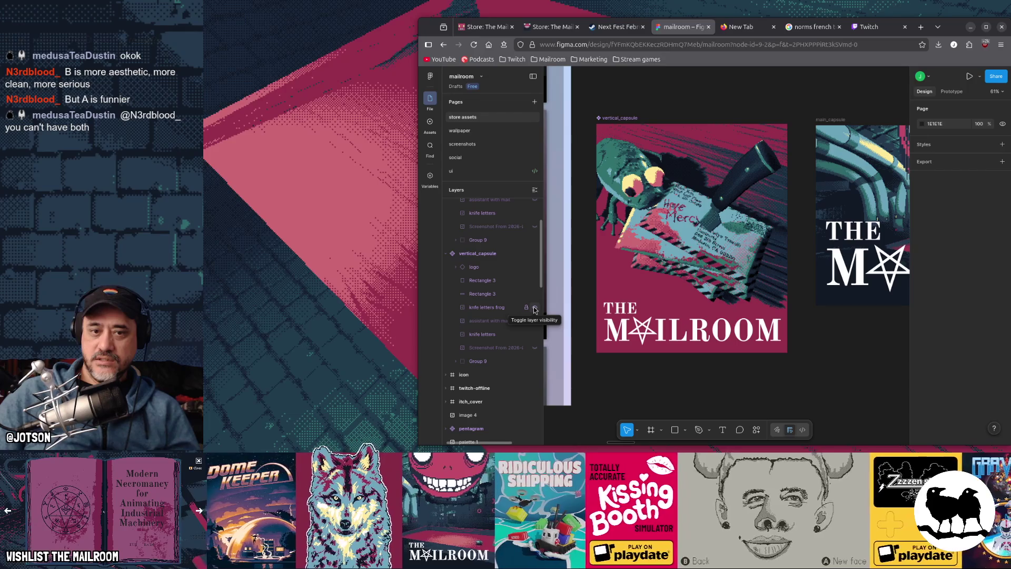
pyautogui.click(535, 309)
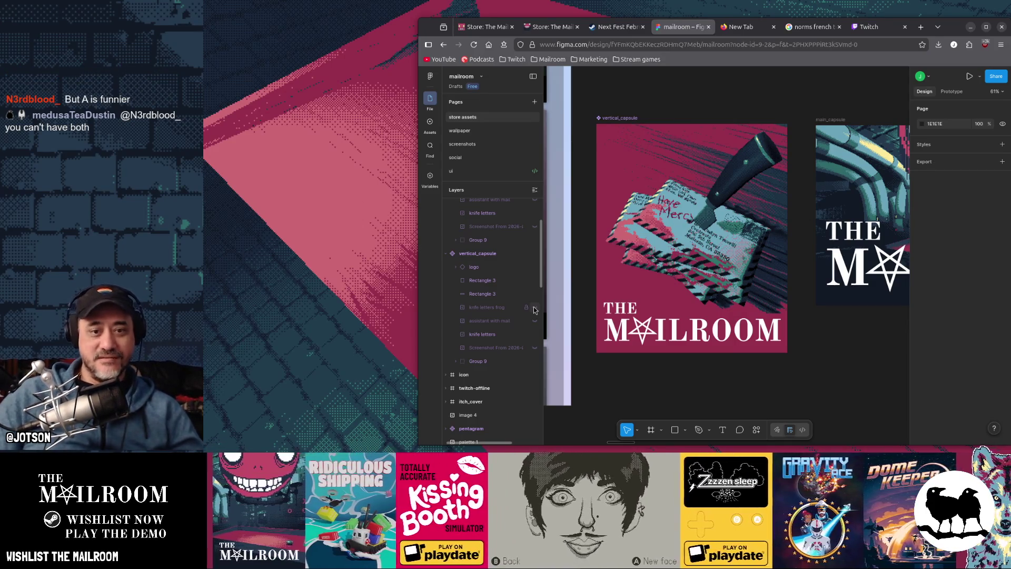
pyautogui.click(534, 309)
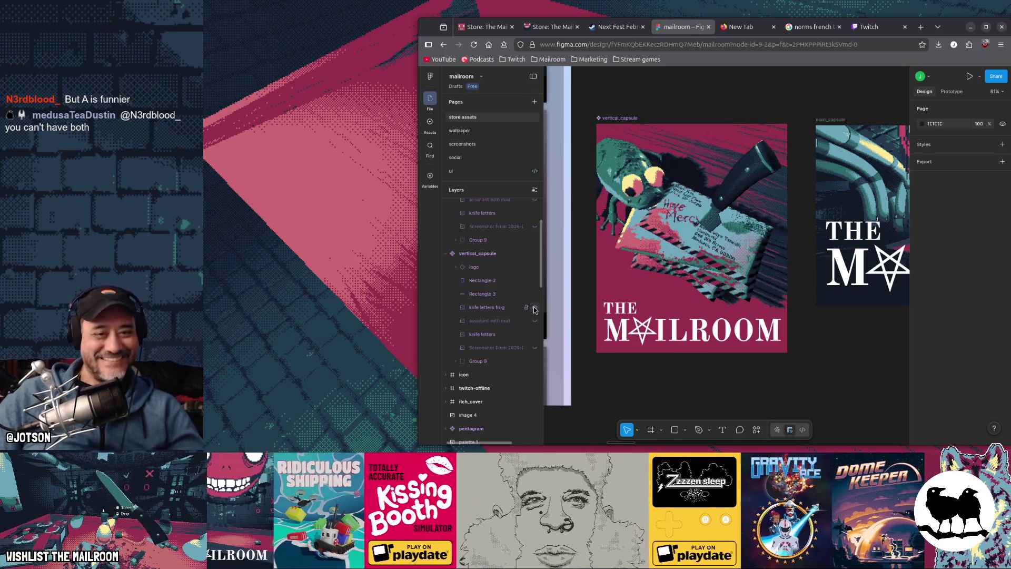
pyautogui.click(534, 309)
pyautogui.click(534, 309)
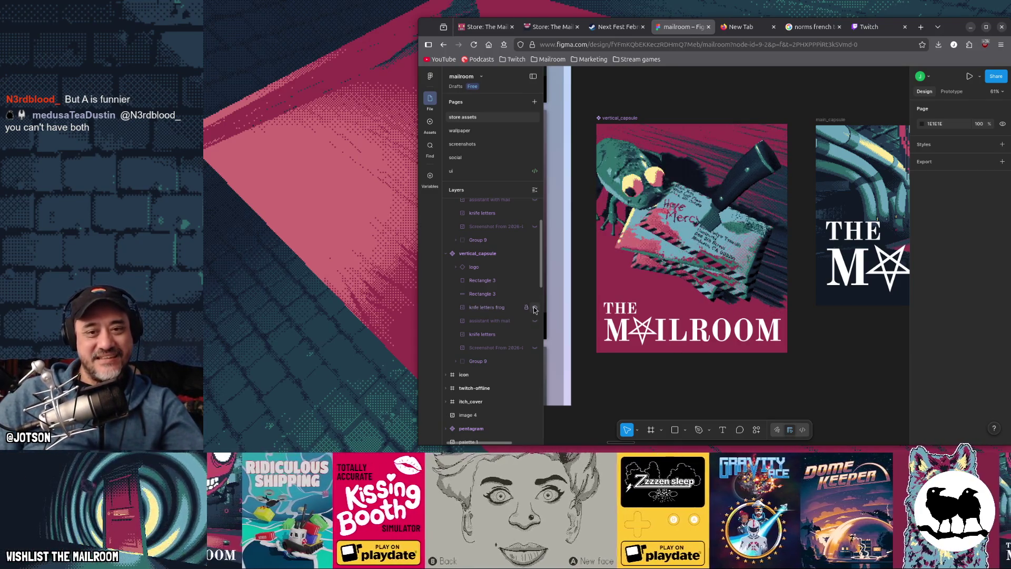
pyautogui.click(534, 309)
pyautogui.click(534, 309)
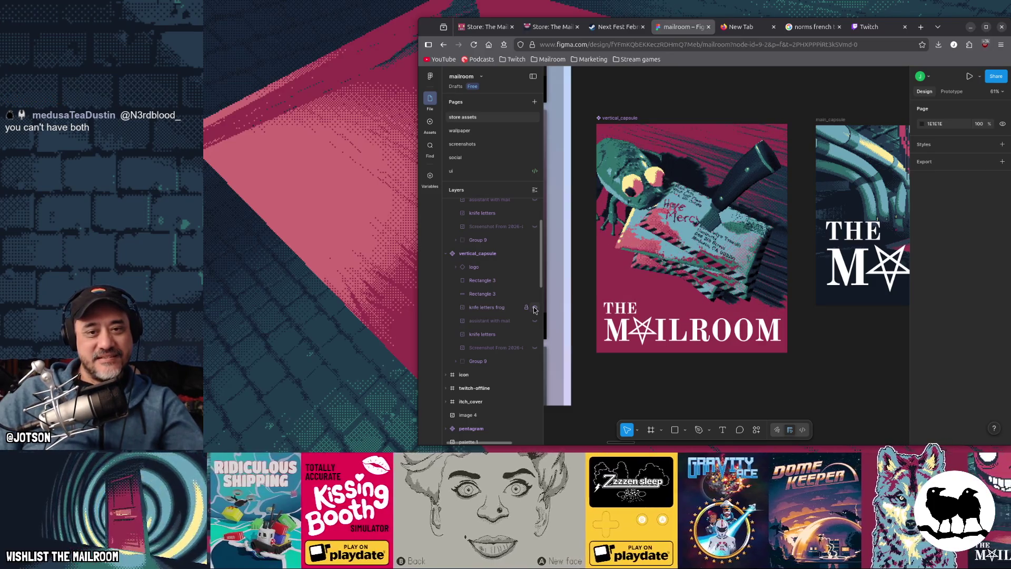
pyautogui.click(534, 309)
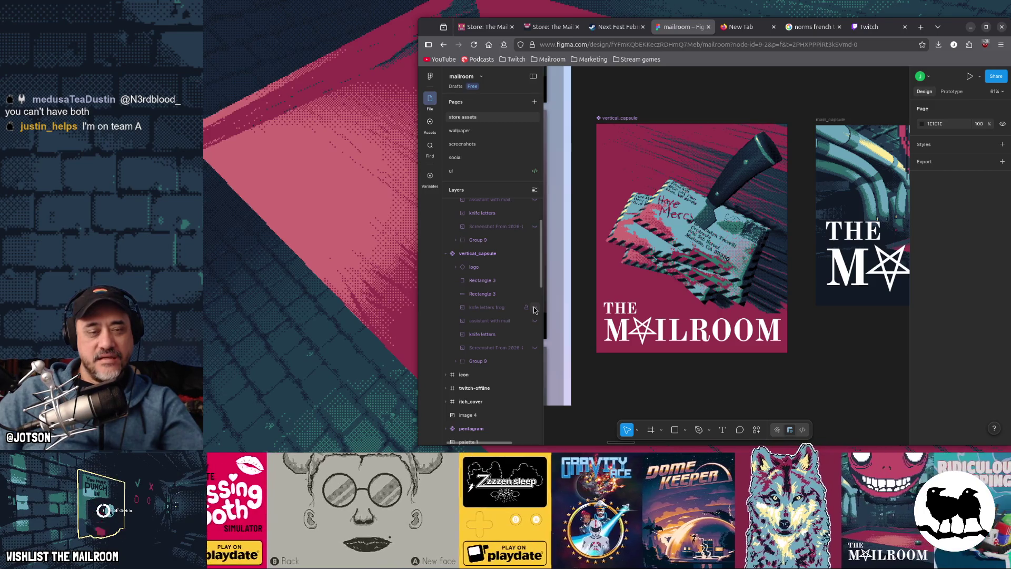
pyautogui.click(534, 309)
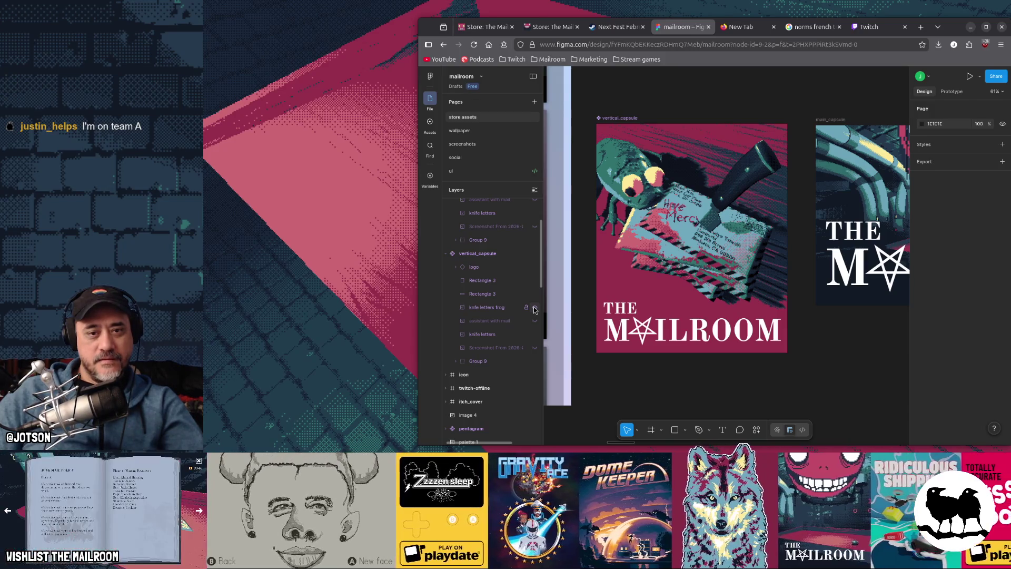
pyautogui.click(534, 309)
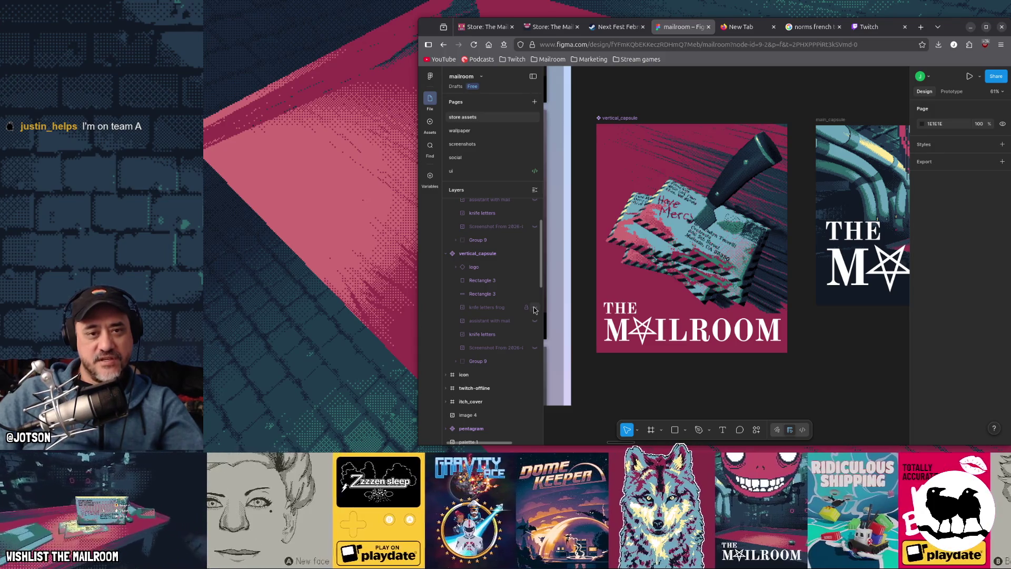
pyautogui.click(534, 309)
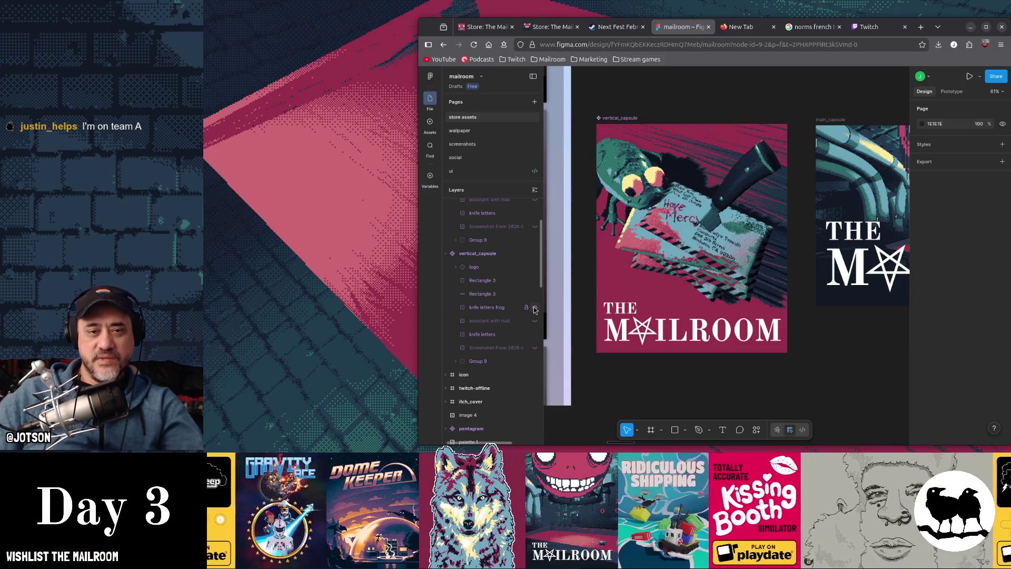
# Flip the knife letters frog layer on and off to compare, then select it and hide it
pyautogui.click(534, 308)
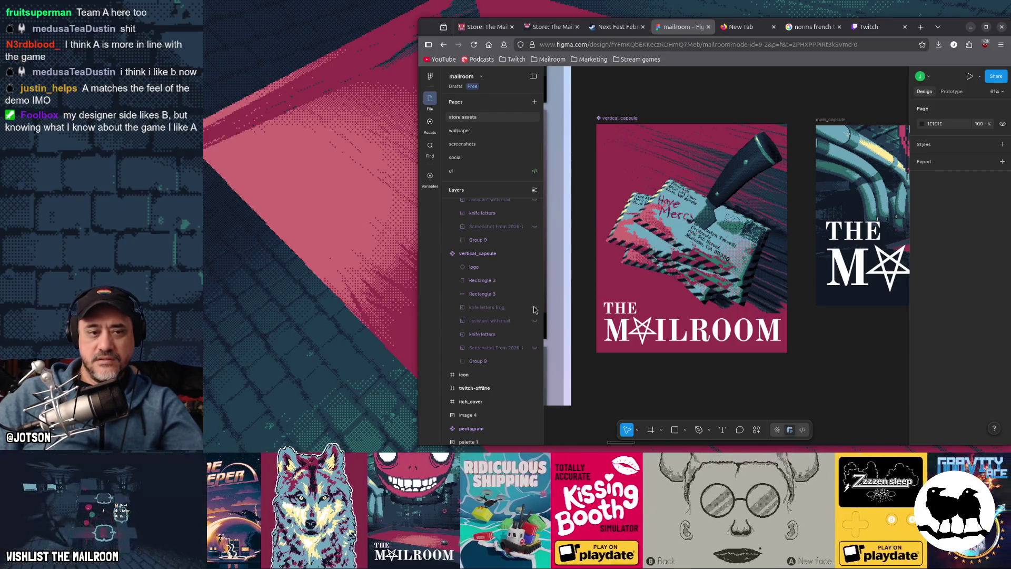
pyautogui.click(534, 307)
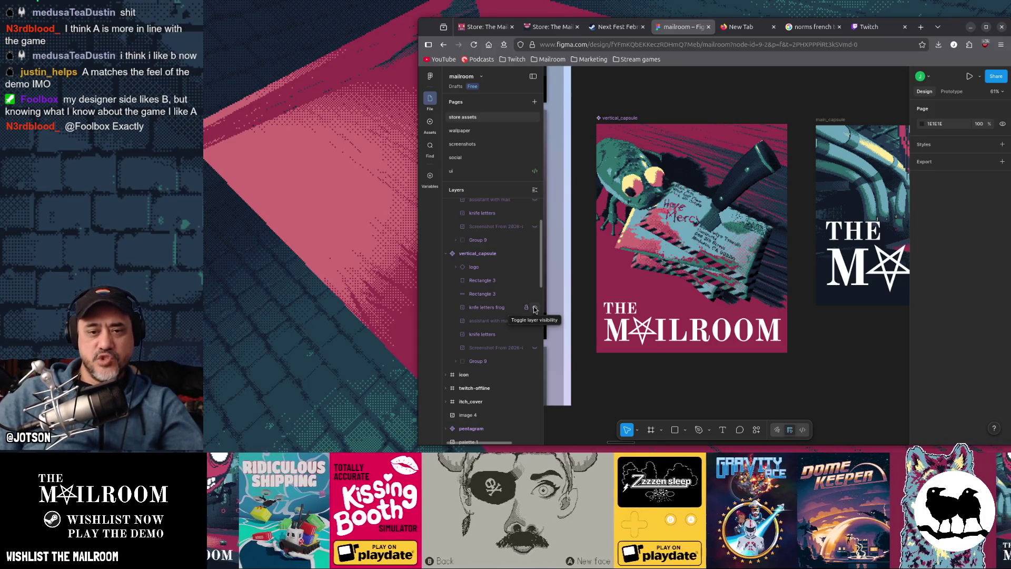
pyautogui.click(534, 309)
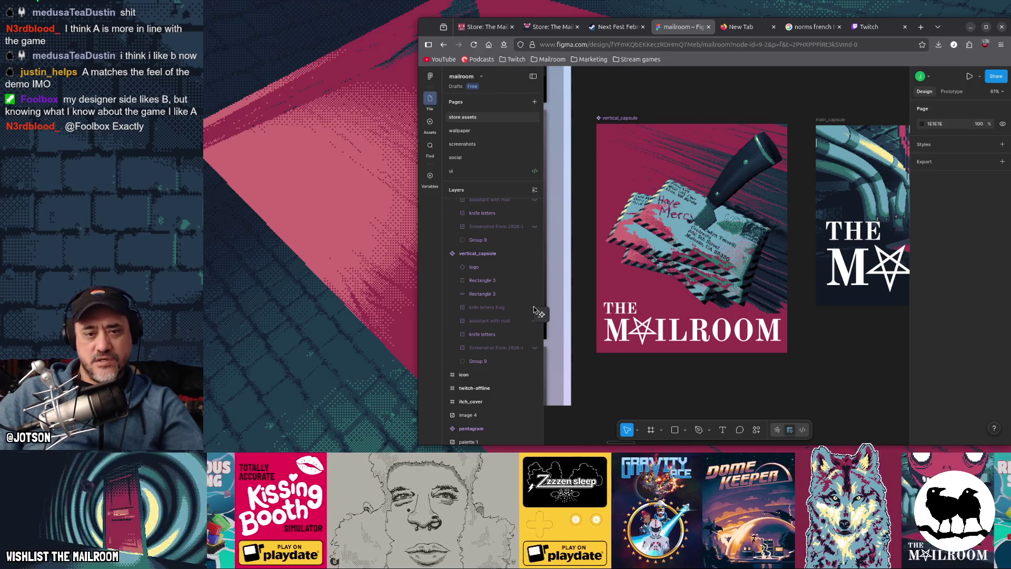
pyautogui.click(534, 309)
pyautogui.click(535, 309)
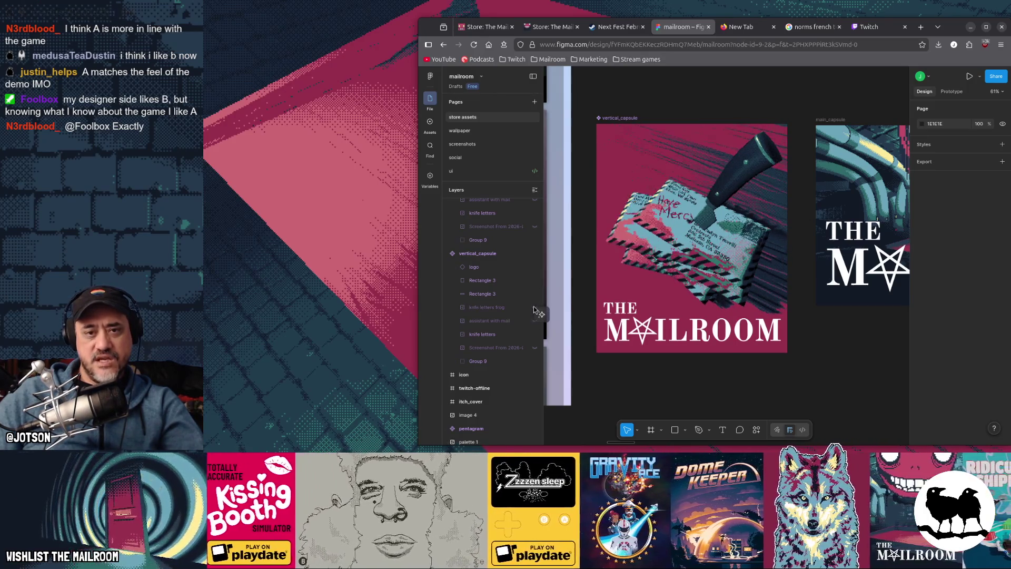
pyautogui.click(535, 309)
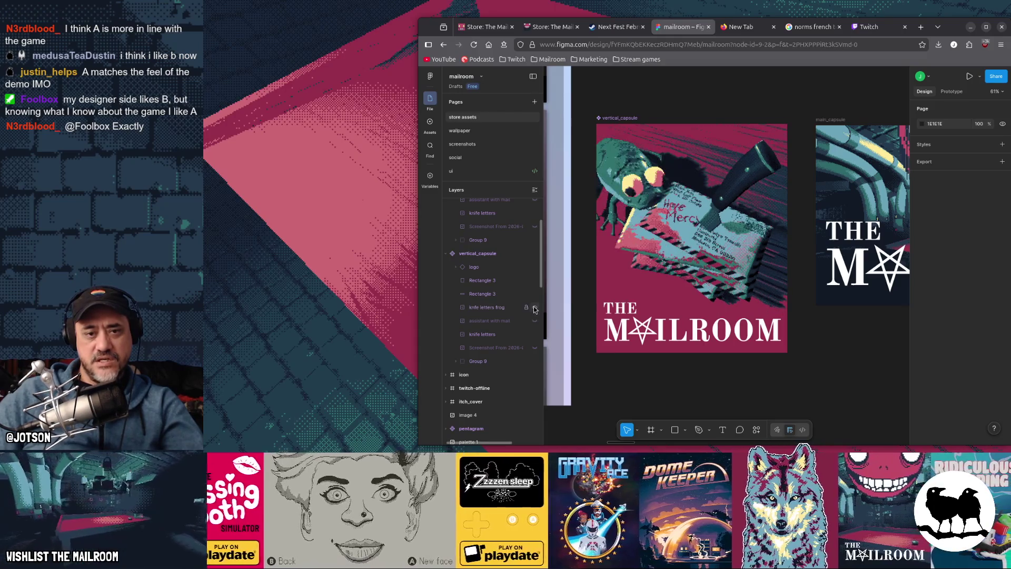
pyautogui.click(535, 309)
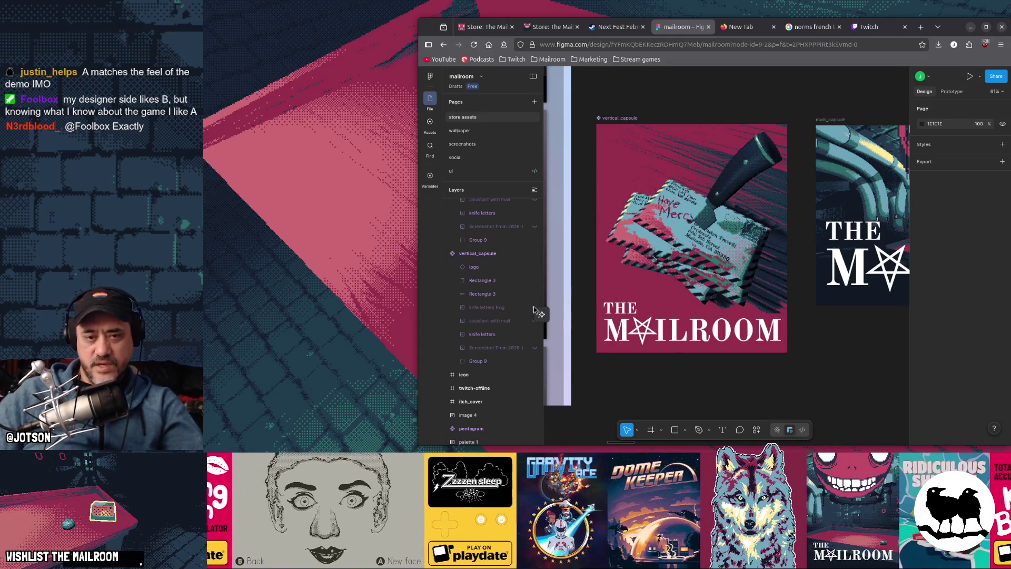
pyautogui.click(534, 309)
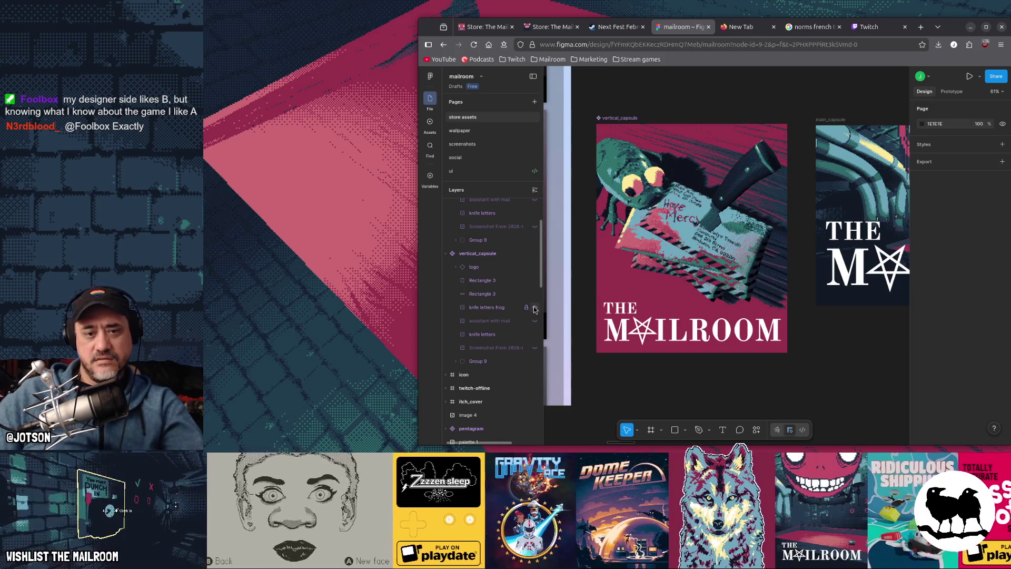
pyautogui.click(535, 309)
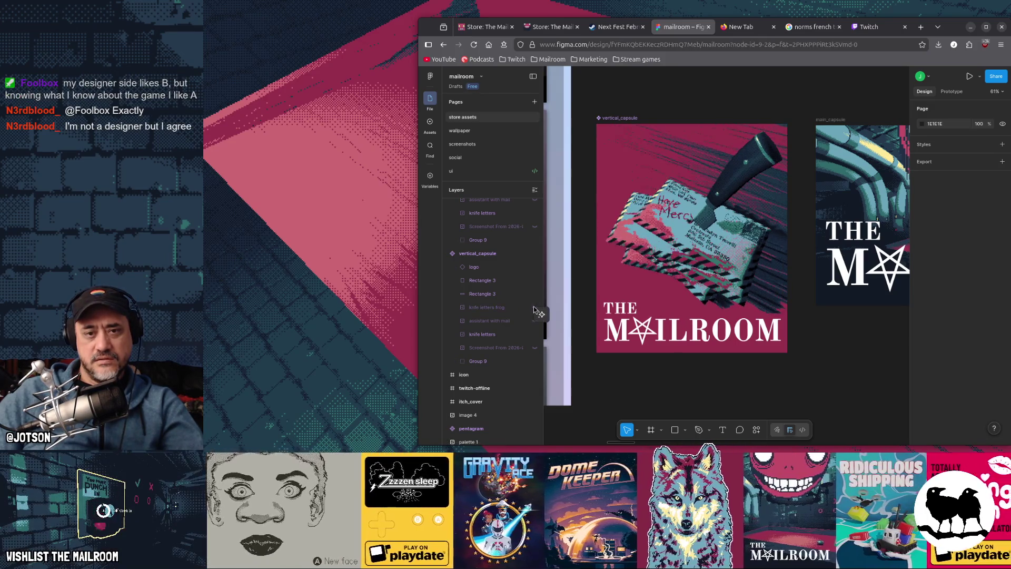
pyautogui.click(534, 309)
pyautogui.click(534, 309)
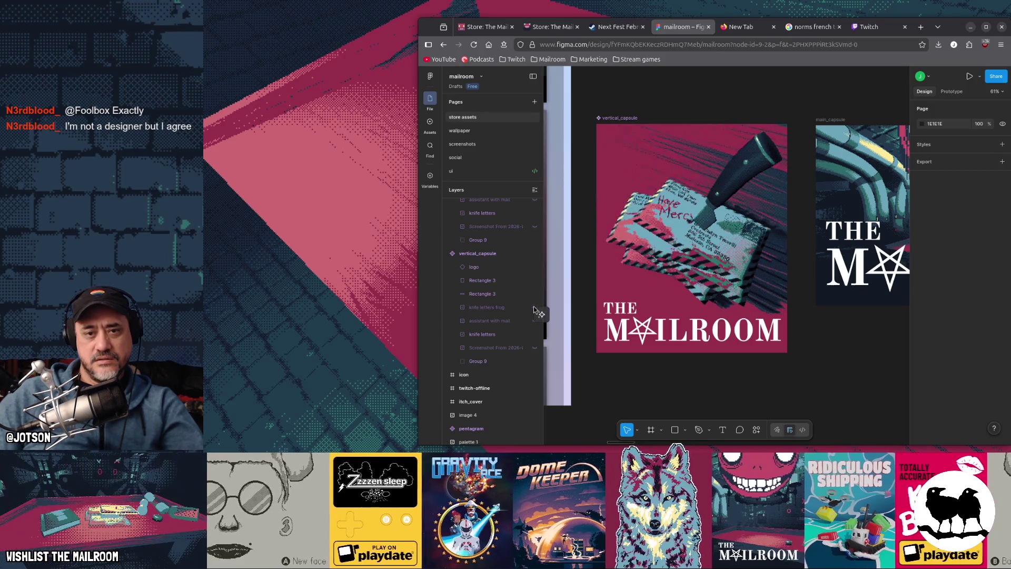
pyautogui.click(535, 309)
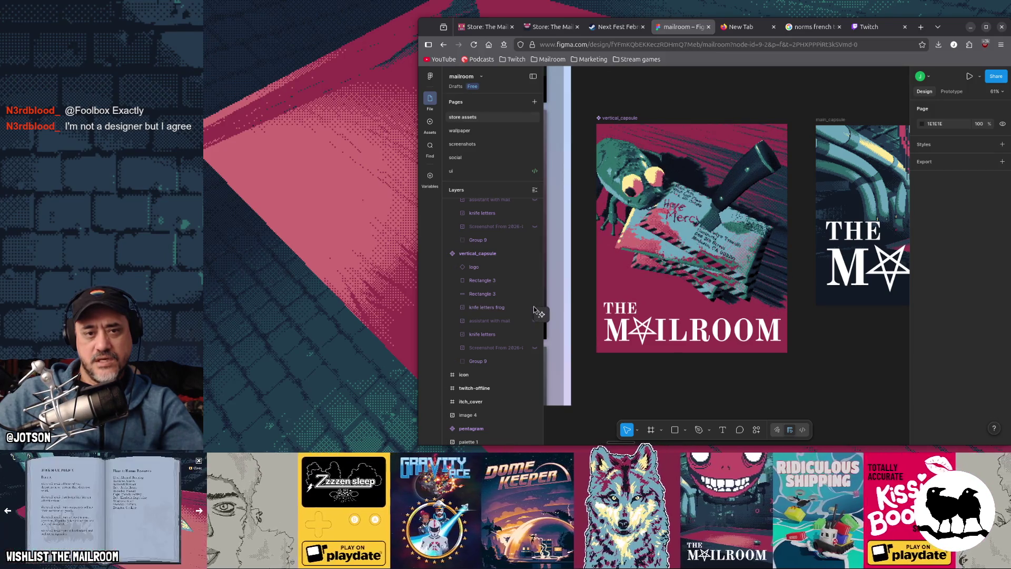
pyautogui.click(534, 308)
pyautogui.click(535, 309)
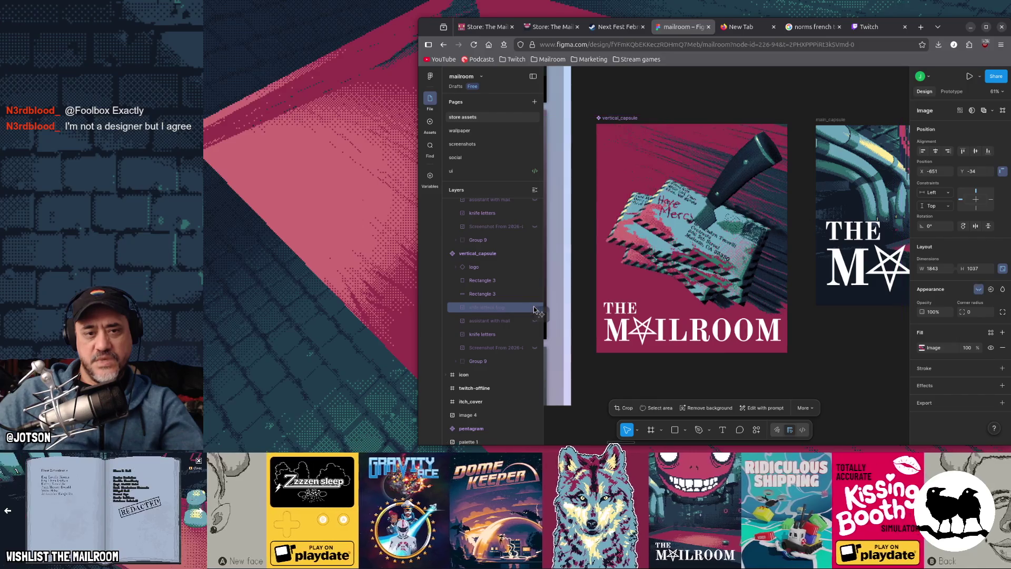
# Flash the frog on and off leaving it hidden, then switch to the Twitch stream manager tab
pyautogui.click(535, 309)
pyautogui.click(535, 310)
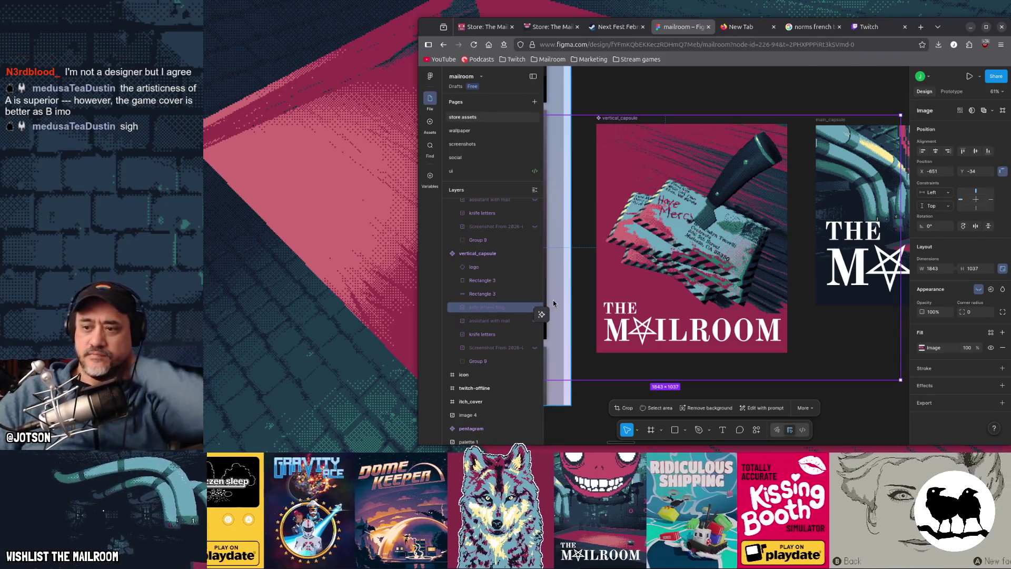
pyautogui.scroll(1, 553, 302)
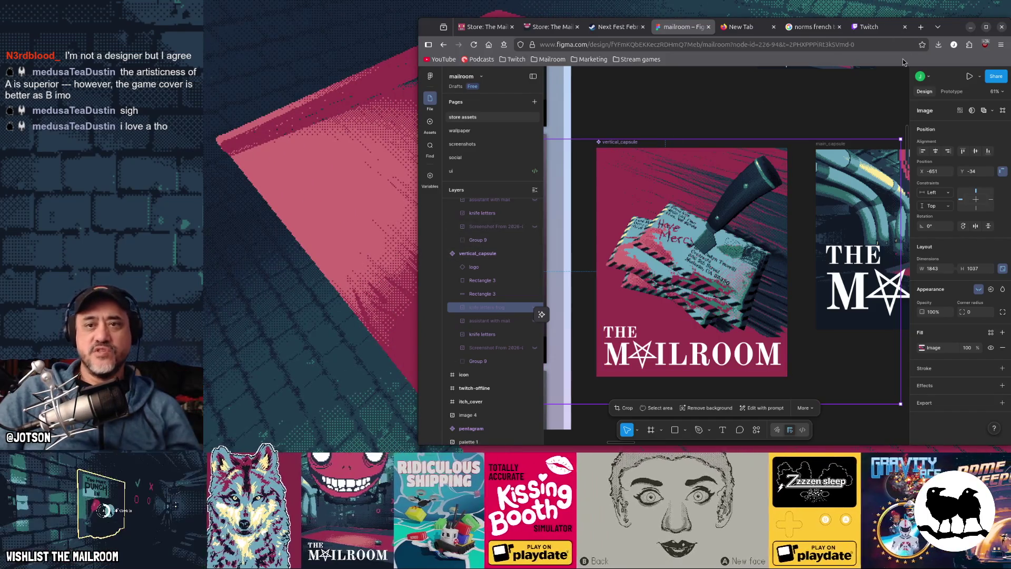
pyautogui.click(877, 33)
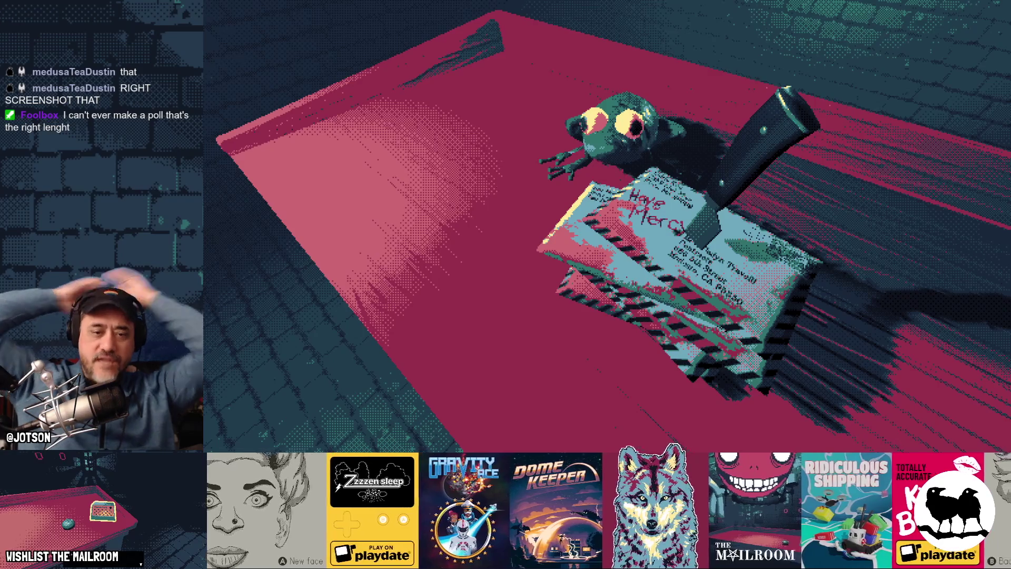
pyautogui.hotkey('alt', 'Tab')
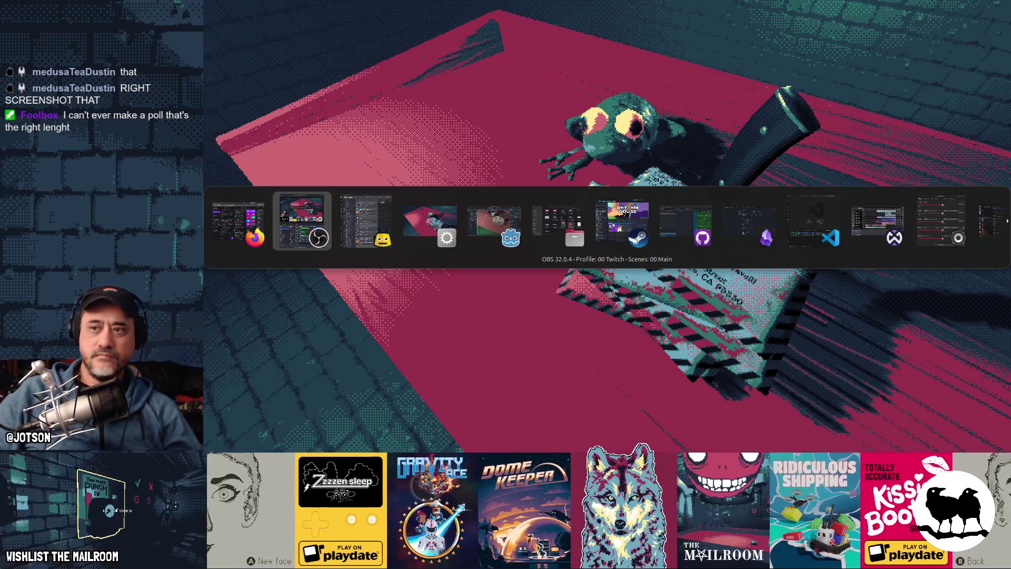
pyautogui.hotkey('alt', 'Tab')
pyautogui.hotkey('alt', 'Tab')
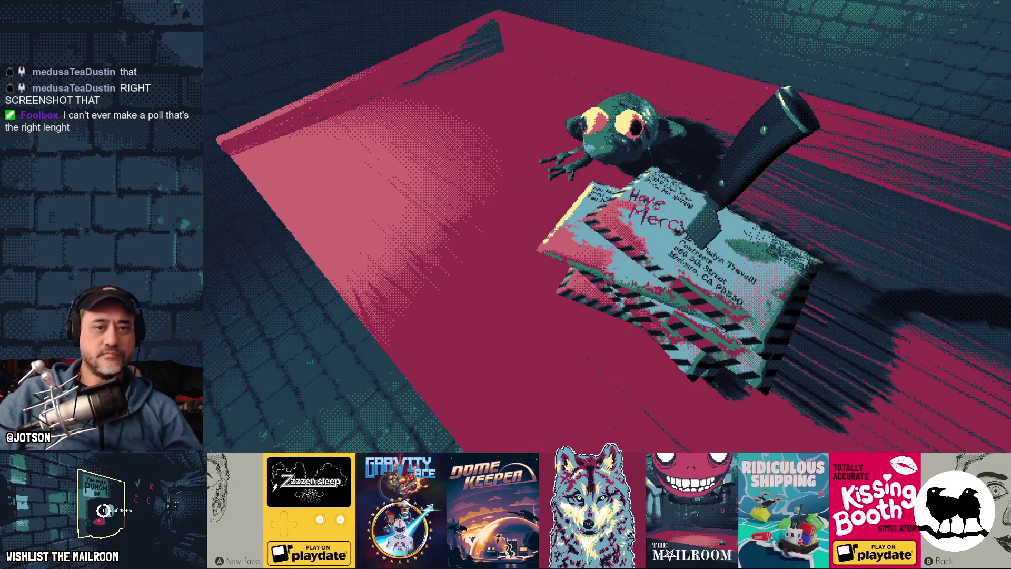
pyautogui.hotkey('alt', 'Tab')
pyautogui.hotkey('alt', 'Tab')
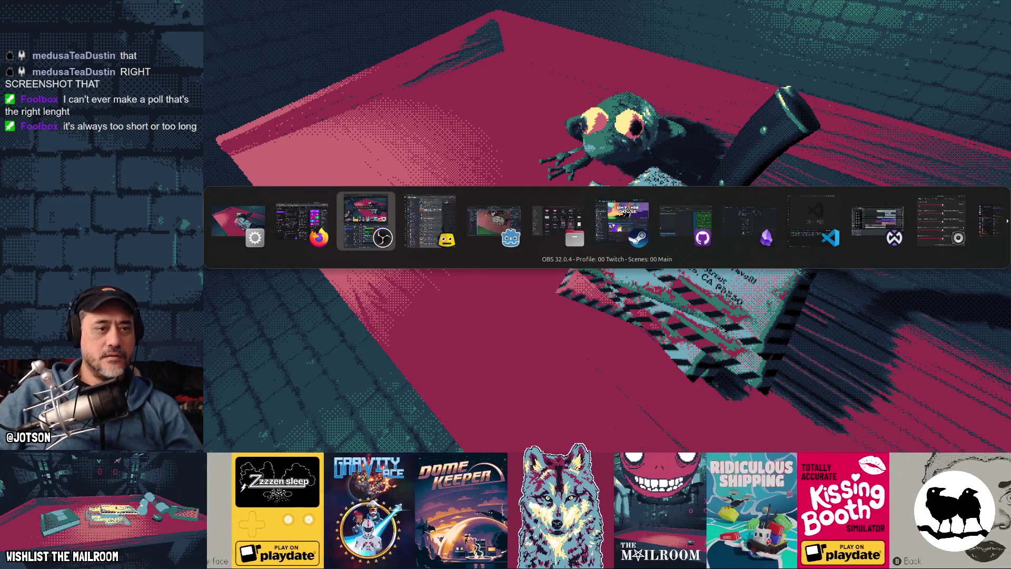
pyautogui.hotkey('alt', 'Tab')
pyautogui.hotkey('alt', 'Tab')
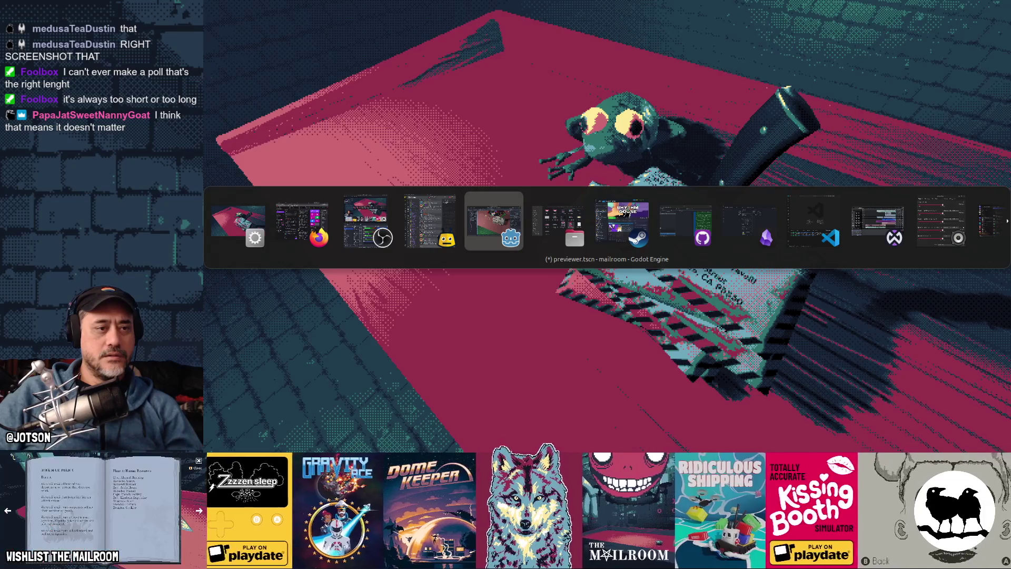
pyautogui.hotkey('alt', 'shift', 'Tab')
pyautogui.hotkey('alt', 'shift', 'Tab')
pyautogui.hotkey('alt', 'Tab')
pyautogui.hotkey('alt', 'Tab')
pyautogui.hotkey('alt', 'Tab')
pyautogui.hotkey('alt', 'shift', 'Tab')
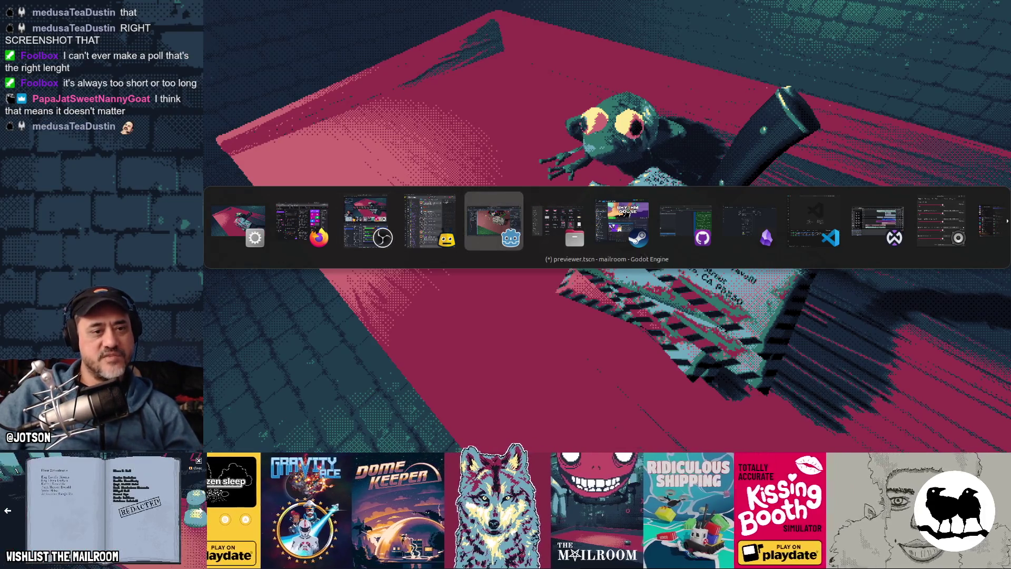
pyautogui.hotkey('alt', 'shift', 'Tab')
pyautogui.hotkey('alt', 'shift', 'Tab')
pyautogui.hotkey('alt', 'shift', 'Tab')
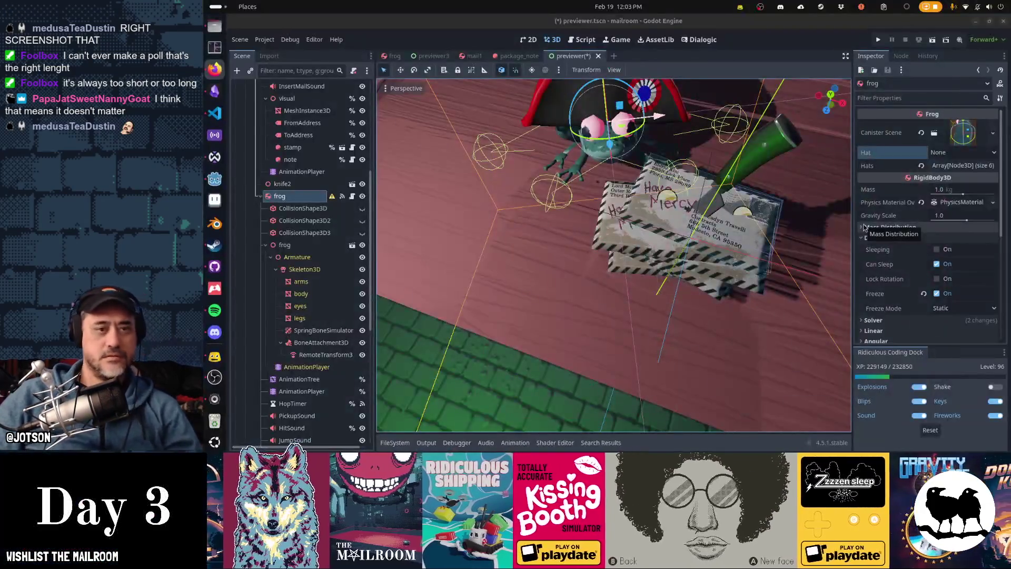
# Reload the saved Godot previewer scene with the blue floor, discarding changes, then return to Figma
pyautogui.hotkey('alt', 'Tab')
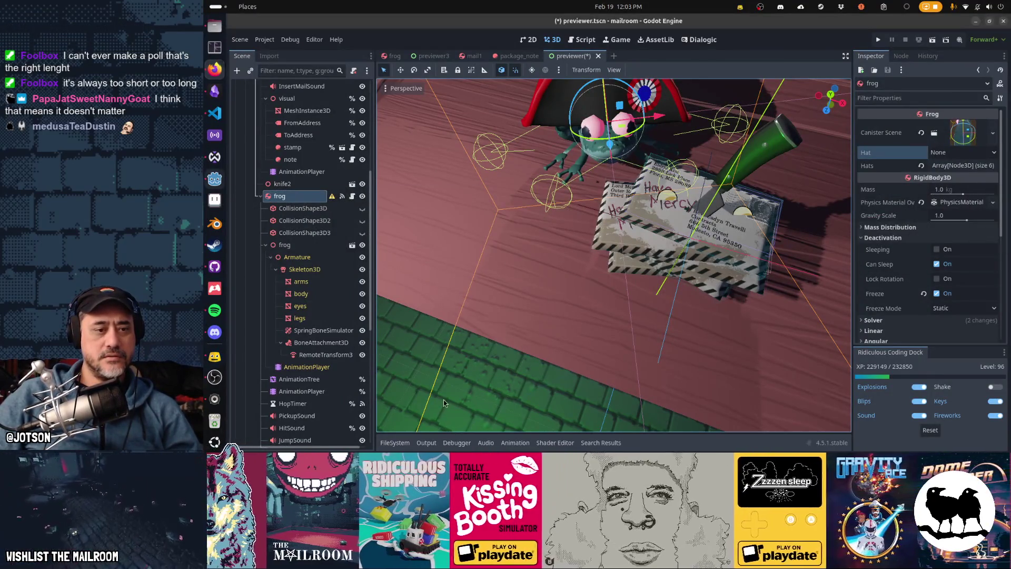
pyautogui.click(444, 402)
pyautogui.hotkey('ctrl', 's')
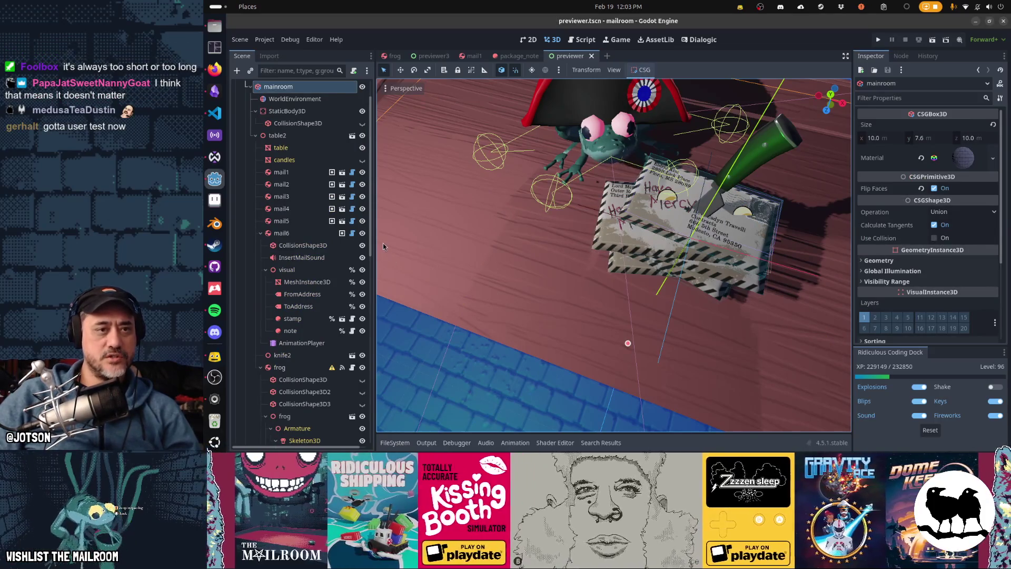
pyautogui.hotkey('alt', 'Tab')
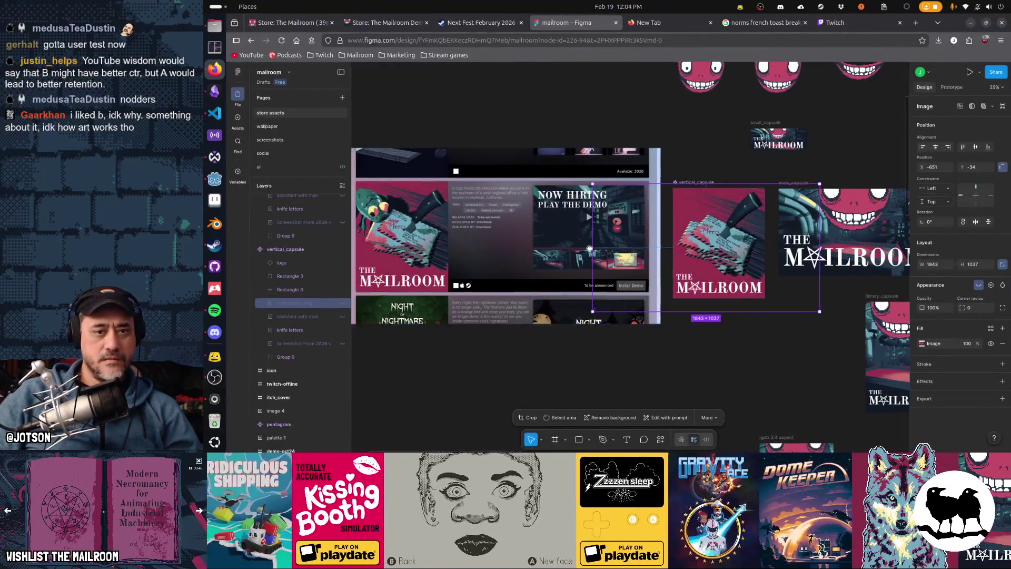
# Hide the upper knife letters frog layer in the store page mockup's vertical capsule
pyautogui.moveTo(589, 248)
pyautogui.mouseDown()
pyautogui.moveTo(660, 258)
pyautogui.moveTo(661, 232)
pyautogui.mouseUp()
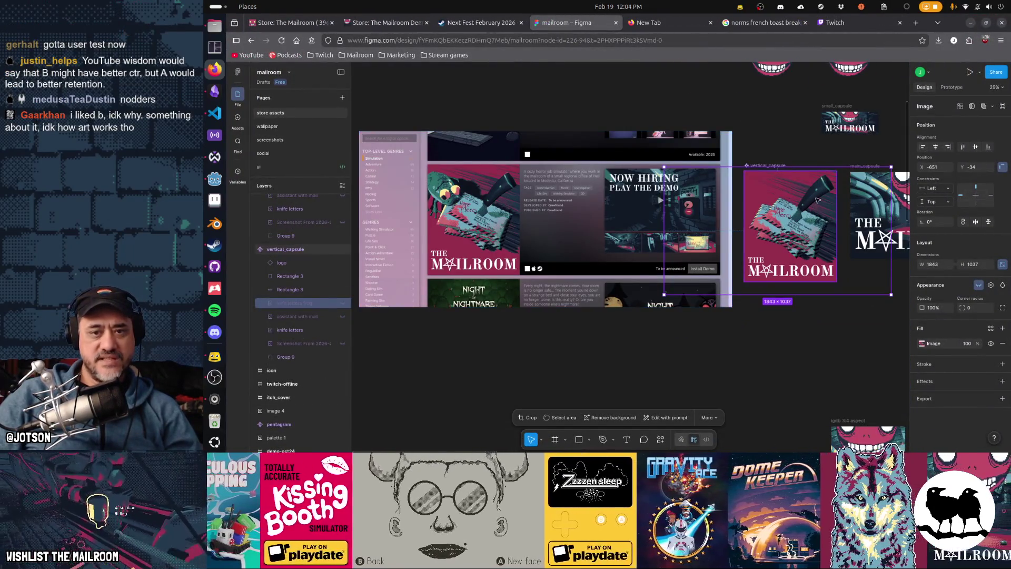
pyautogui.moveTo(567, 304); pyautogui.dragTo(649, 354)
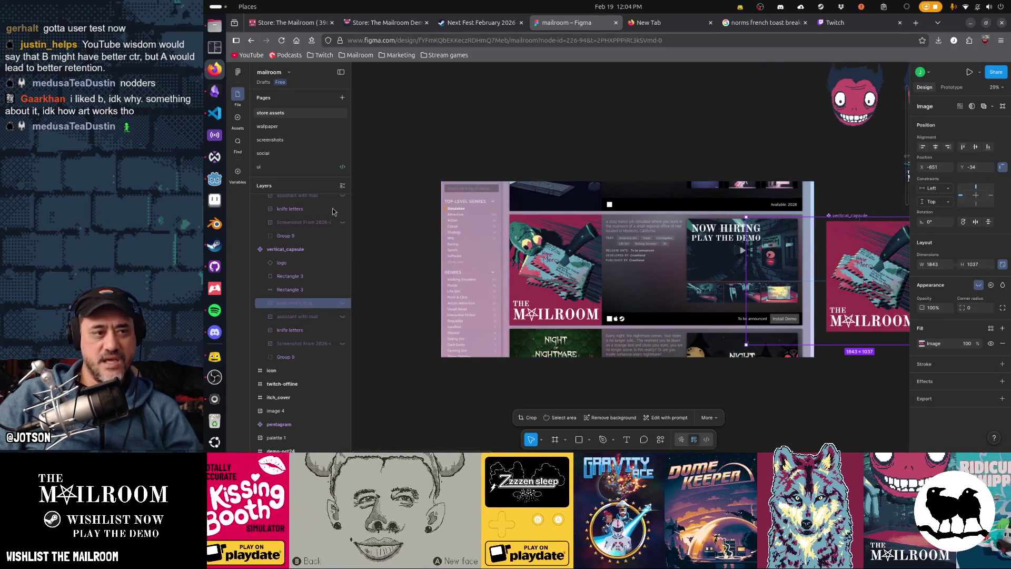
pyautogui.scroll(3, 321, 222)
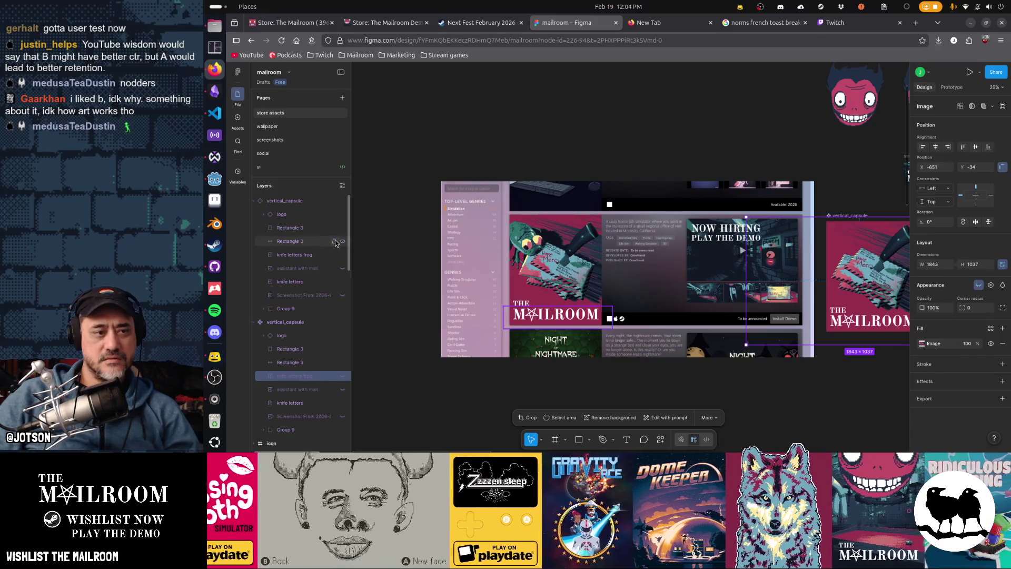
pyautogui.click(342, 256)
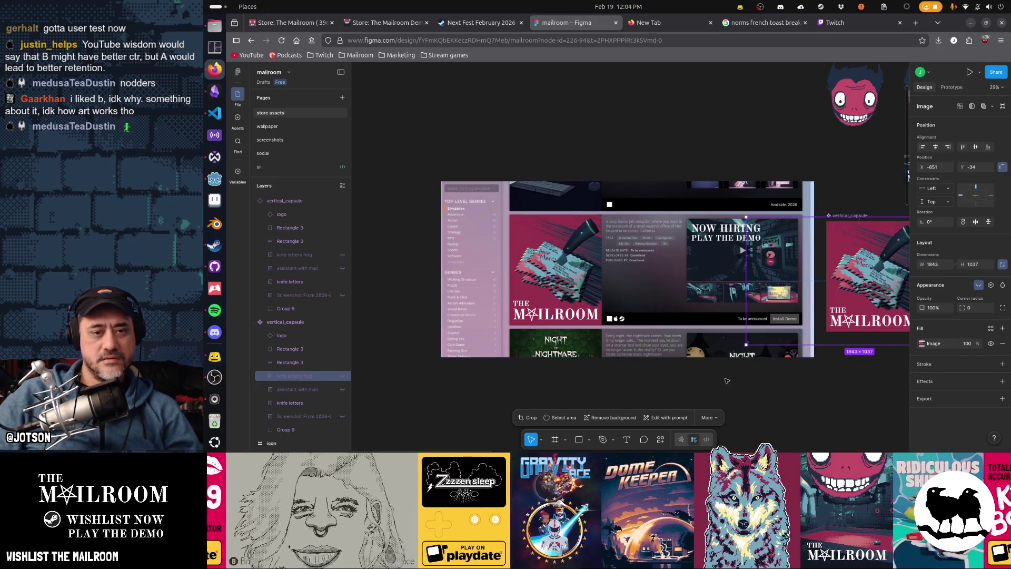
pyautogui.click(820, 403)
pyautogui.hscroll(3, 779, 408)
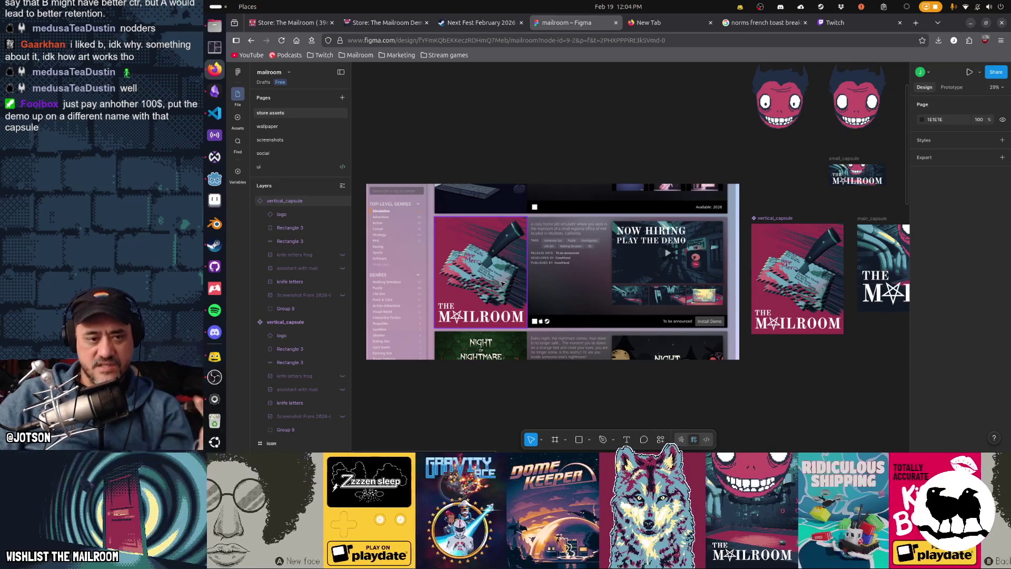
# Re-show the upper capsule's frog, then toggle the second capsule's knife letters frog on and off to compare
pyautogui.click(342, 254)
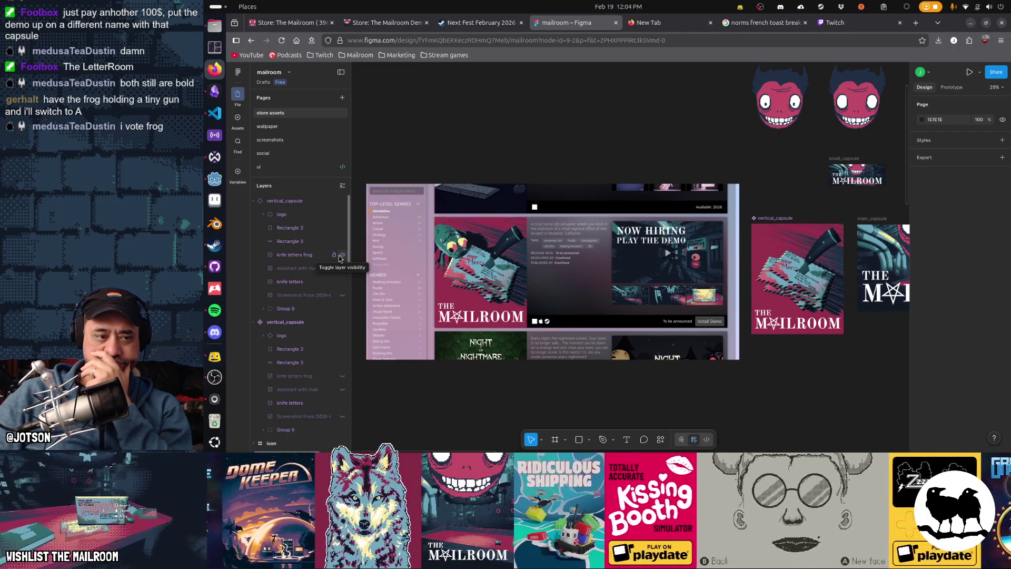
pyautogui.click(343, 376)
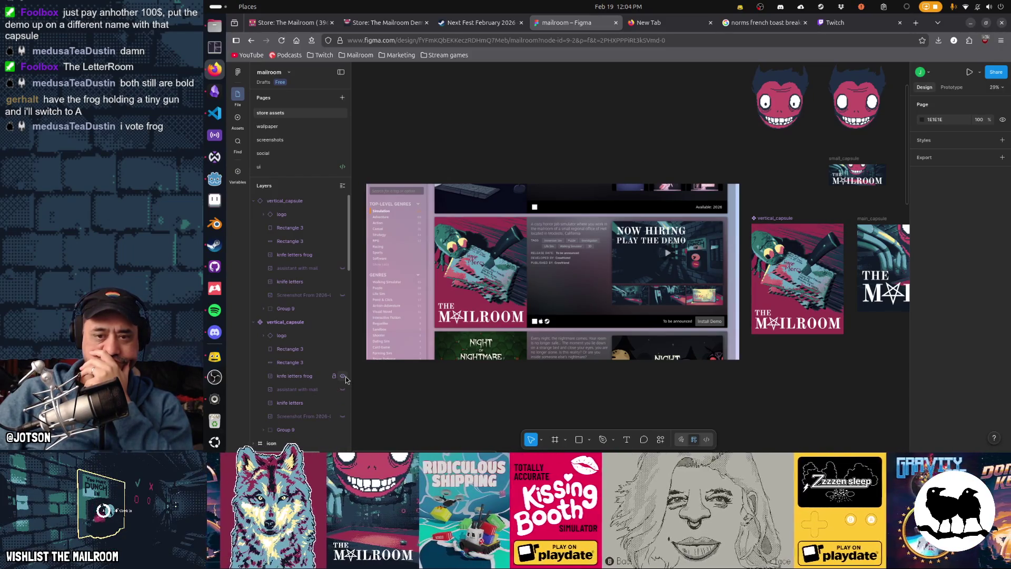
pyautogui.click(343, 376)
pyautogui.click(343, 376)
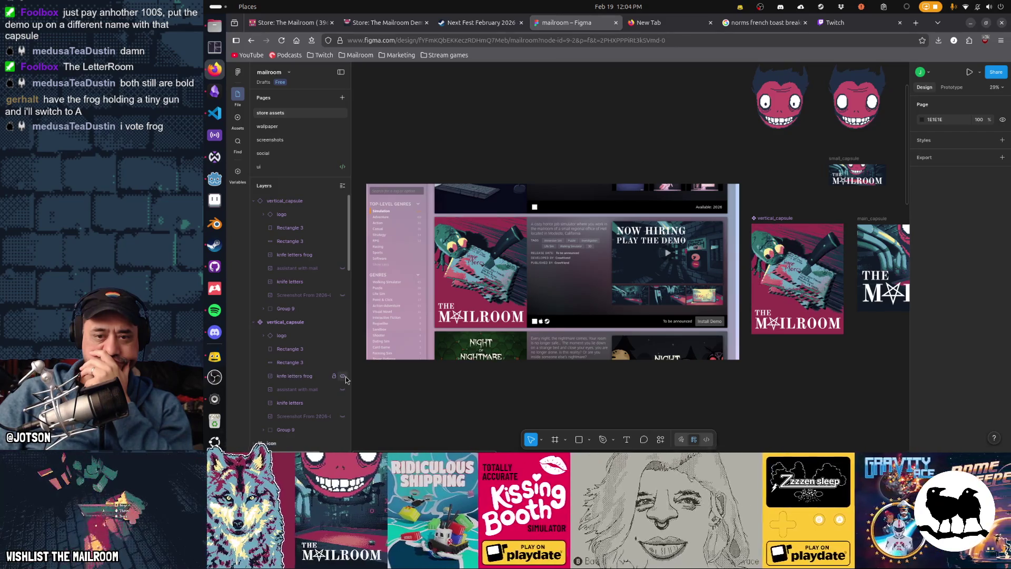
pyautogui.click(344, 376)
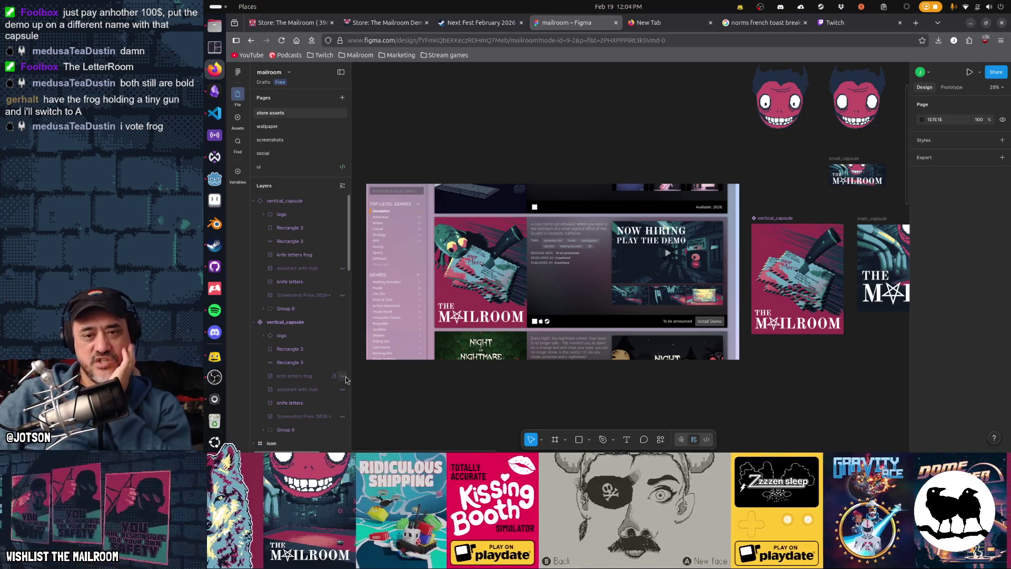
pyautogui.click(344, 377)
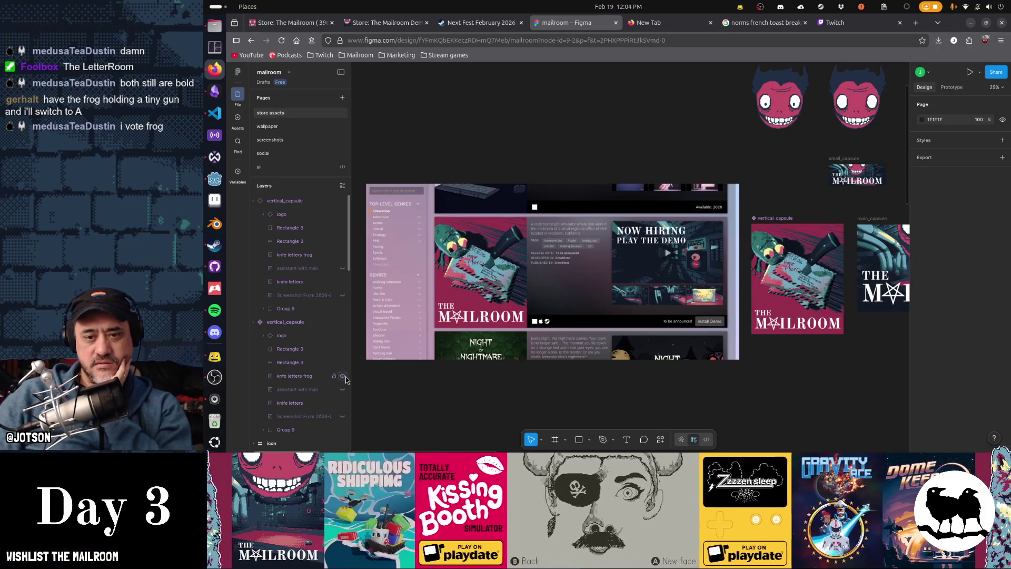
pyautogui.click(343, 377)
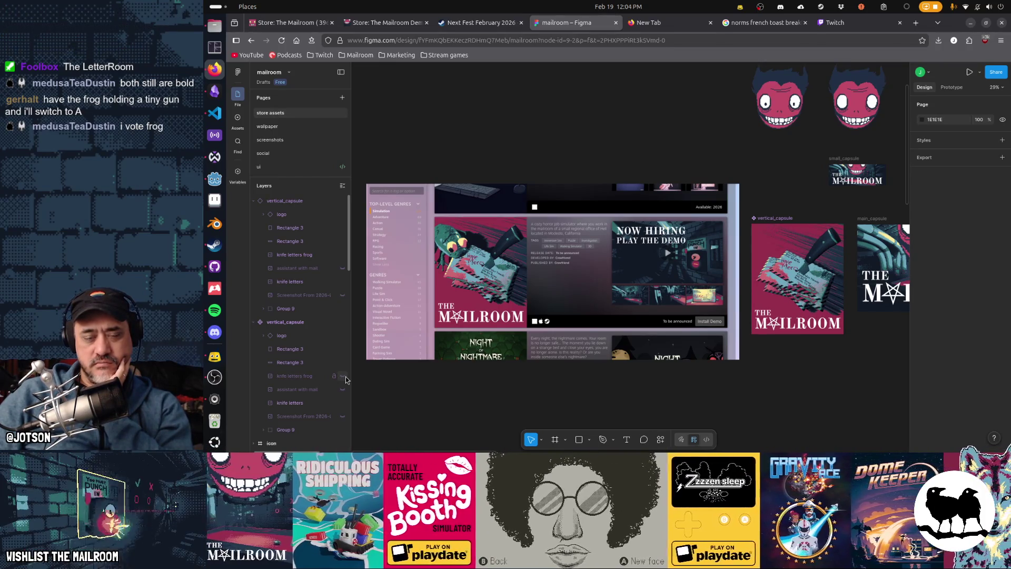
pyautogui.click(343, 376)
pyautogui.click(343, 376)
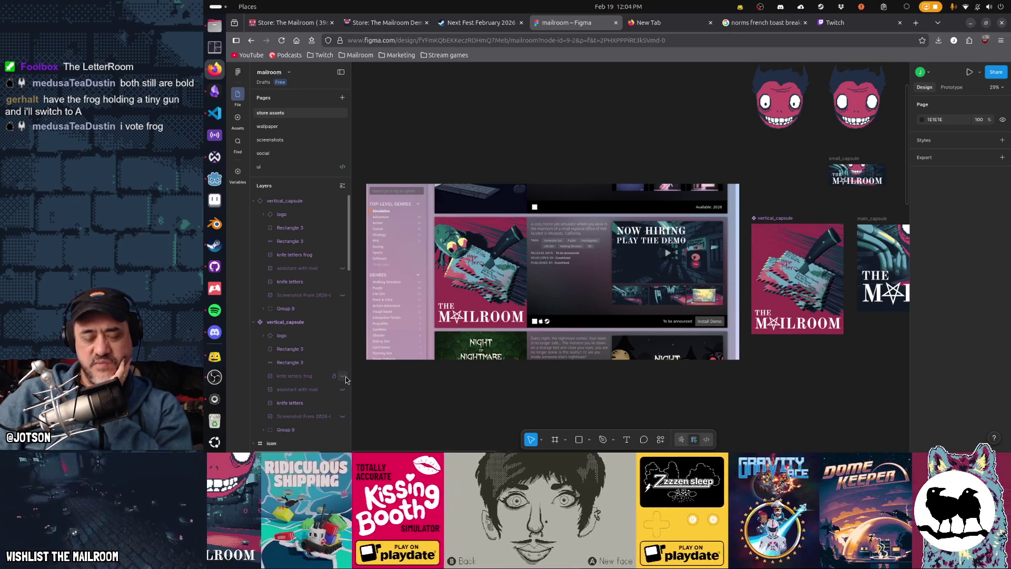
pyautogui.click(344, 376)
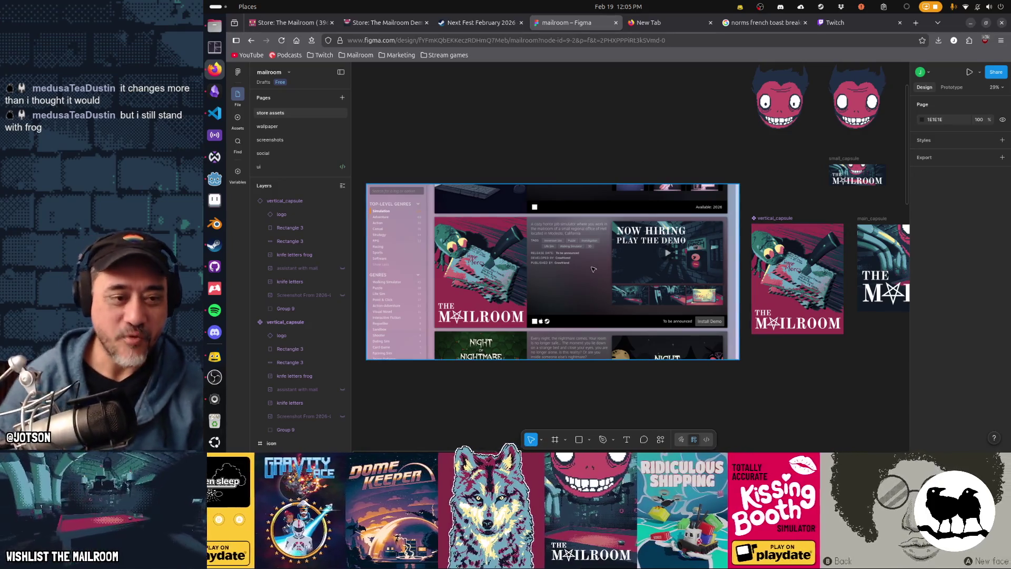
pyautogui.hotkey('alt', 'Tab')
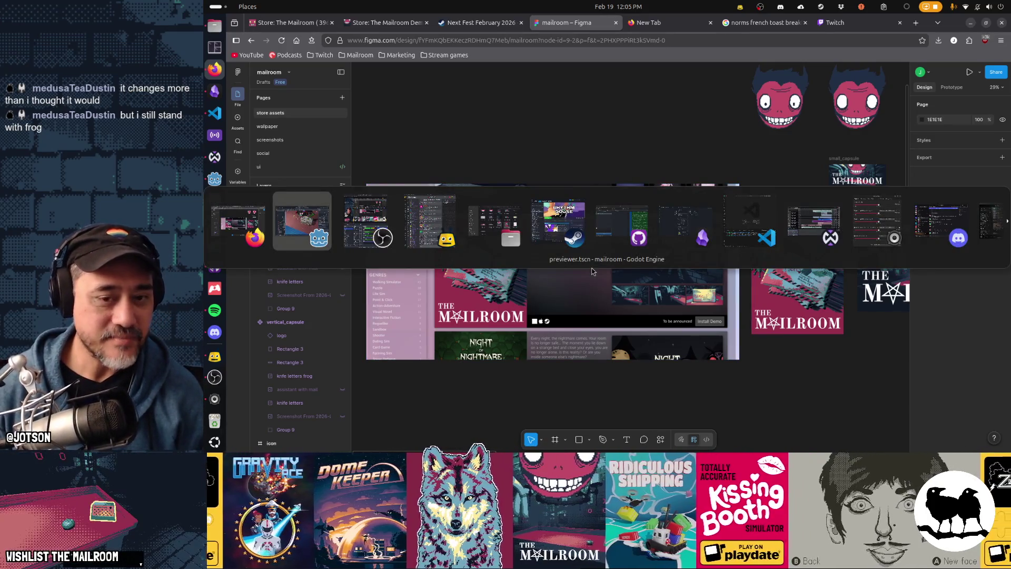
pyautogui.click(811, 289)
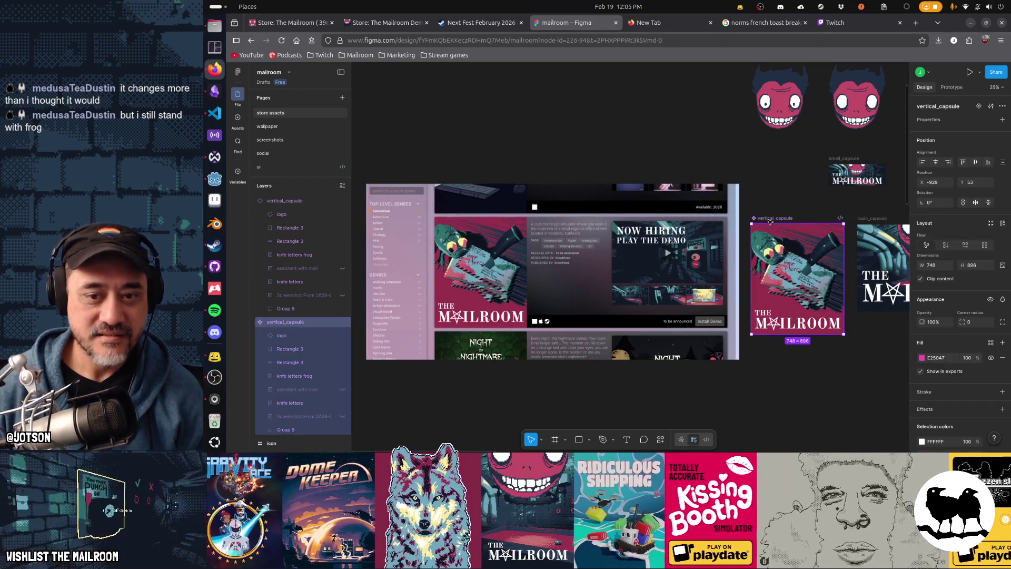
pyautogui.scroll(-5, 925, 342)
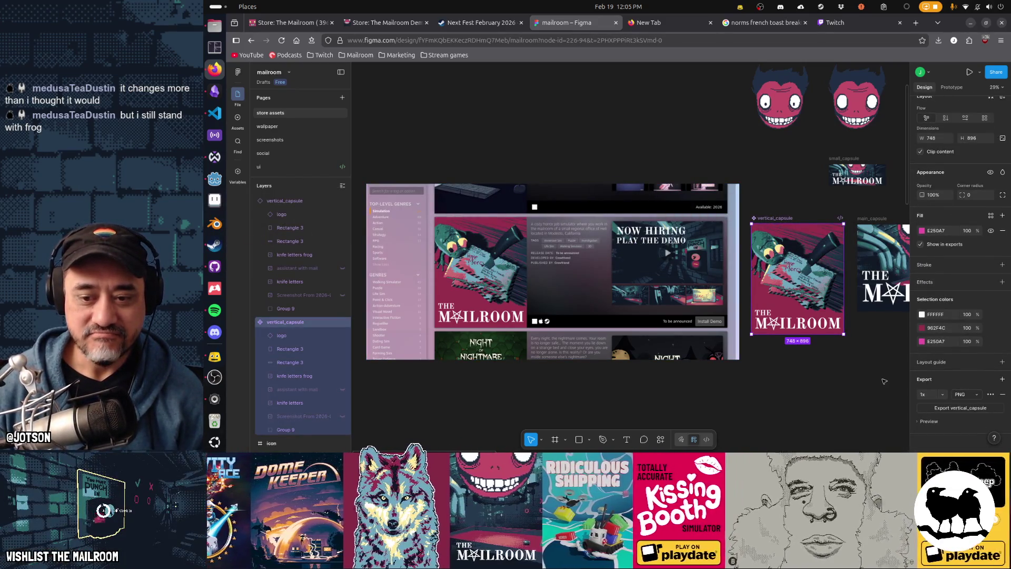
pyautogui.hscroll(5, 884, 381)
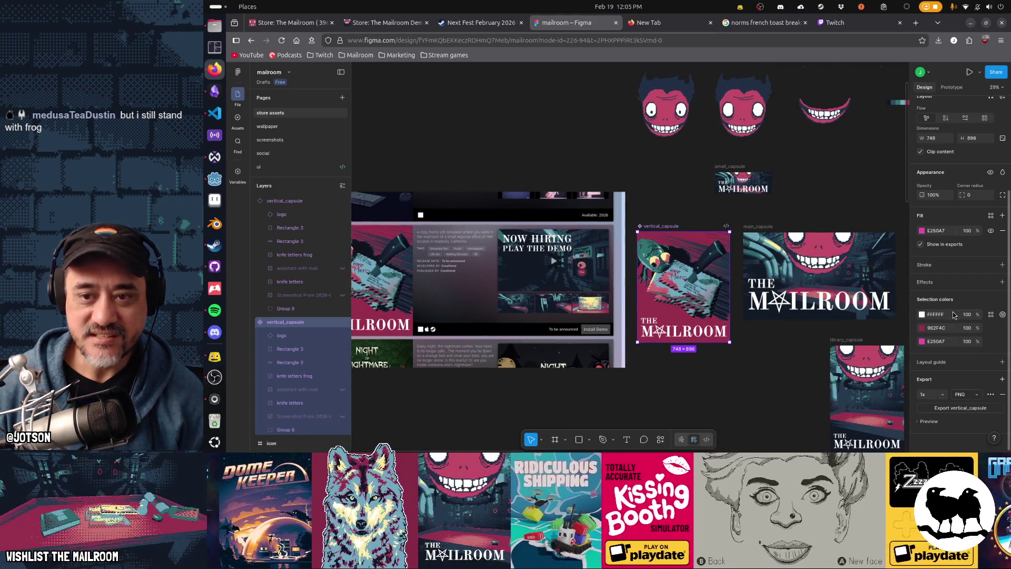
pyautogui.scroll(2, 953, 315)
pyautogui.hotkey('alt', 'Tab')
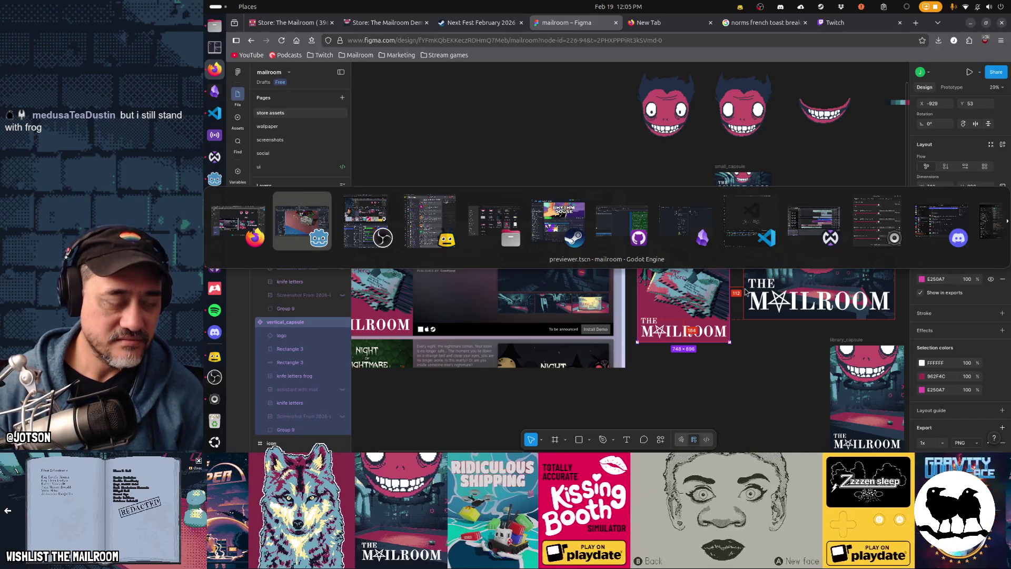
pyautogui.hotkey('alt', 'Tab')
pyautogui.hotkey('alt', 'Tab')
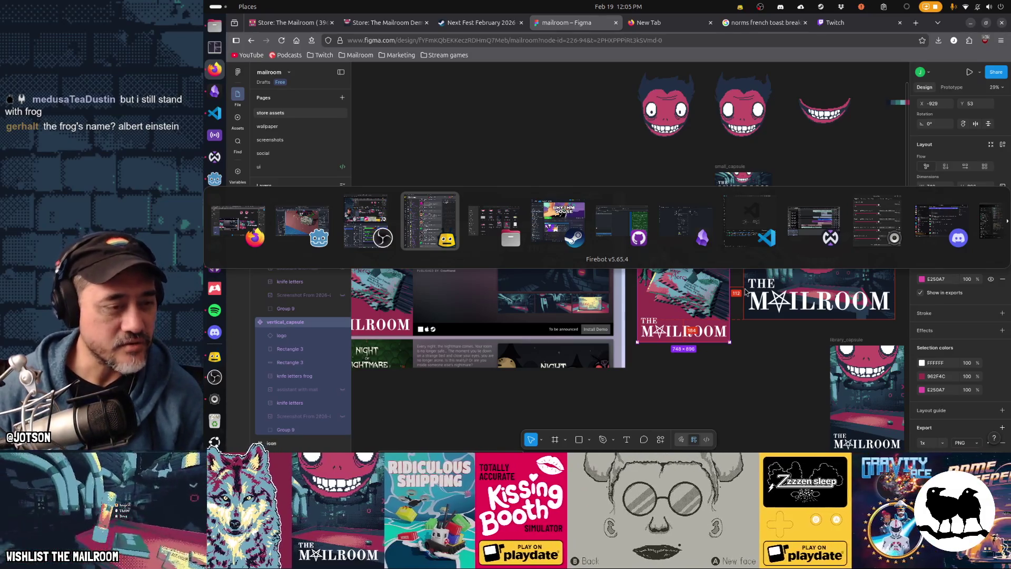
pyautogui.hotkey('alt', 'shift', 'Tab')
pyautogui.hotkey('alt', 'shift', 'Tab')
pyautogui.hotkey('alt', 'shift', 'Tab')
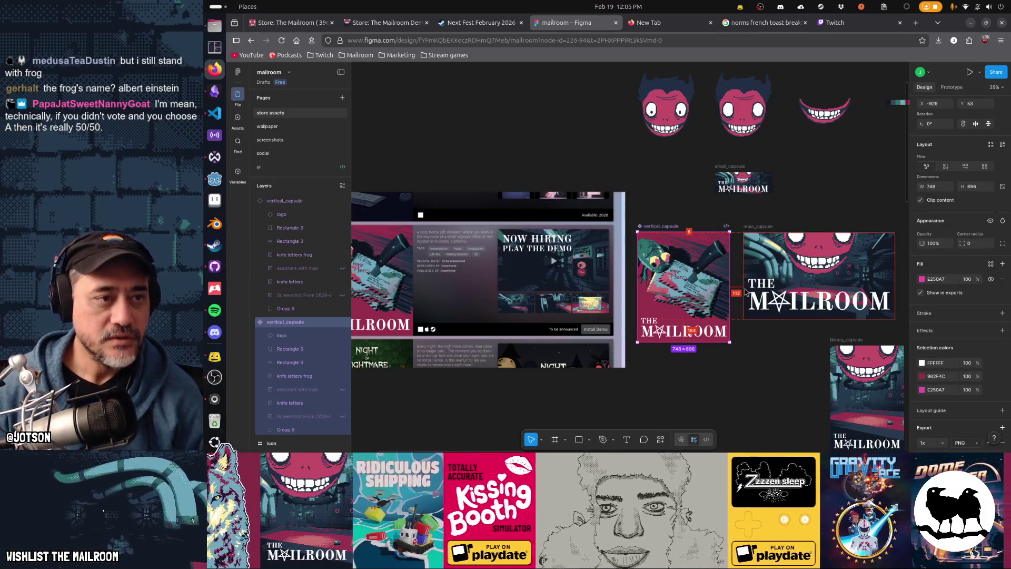
pyautogui.hotkey('alt', 'Tab')
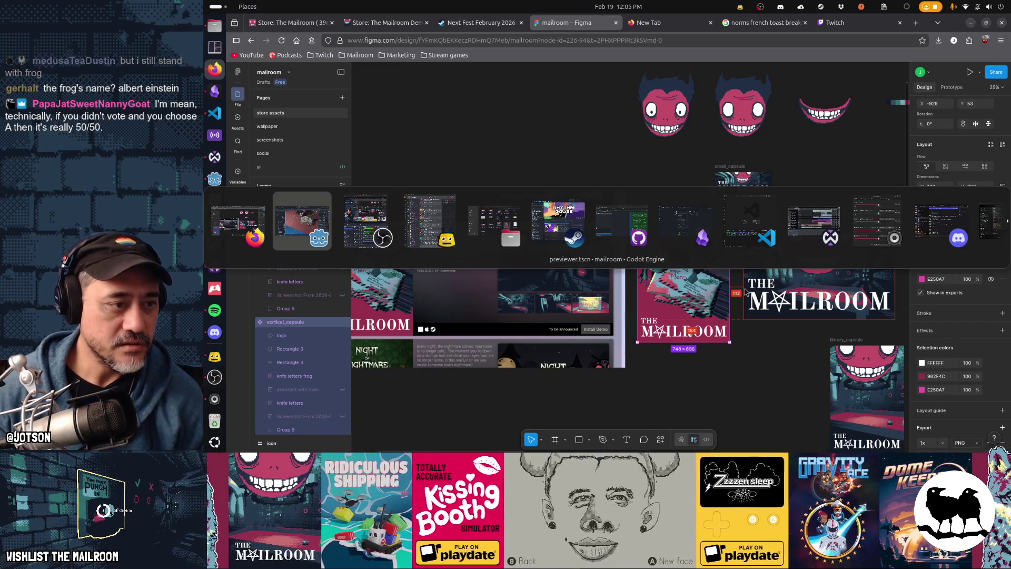
pyautogui.hotkey('alt', 'shift', 'Tab')
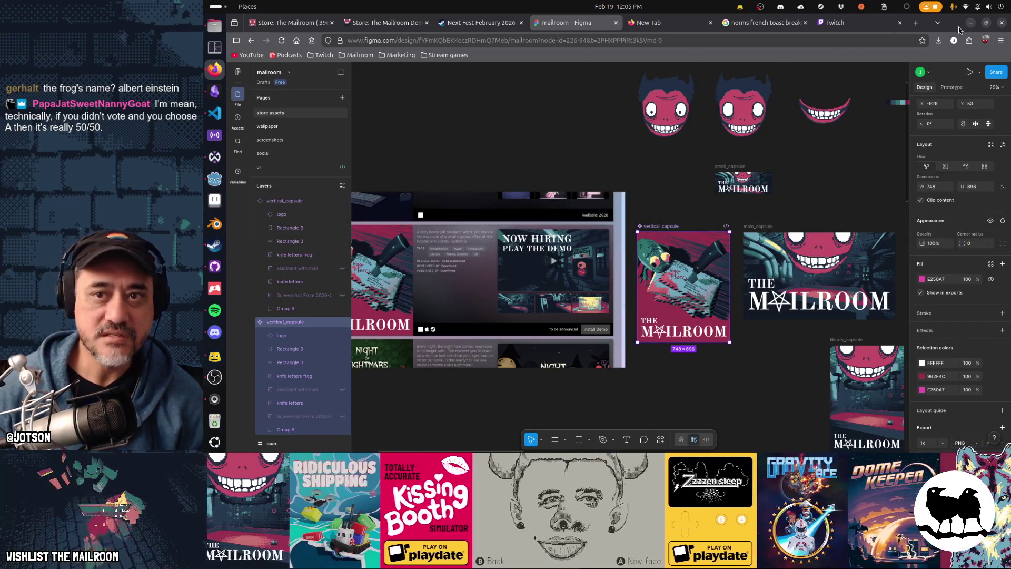
pyautogui.click(971, 22)
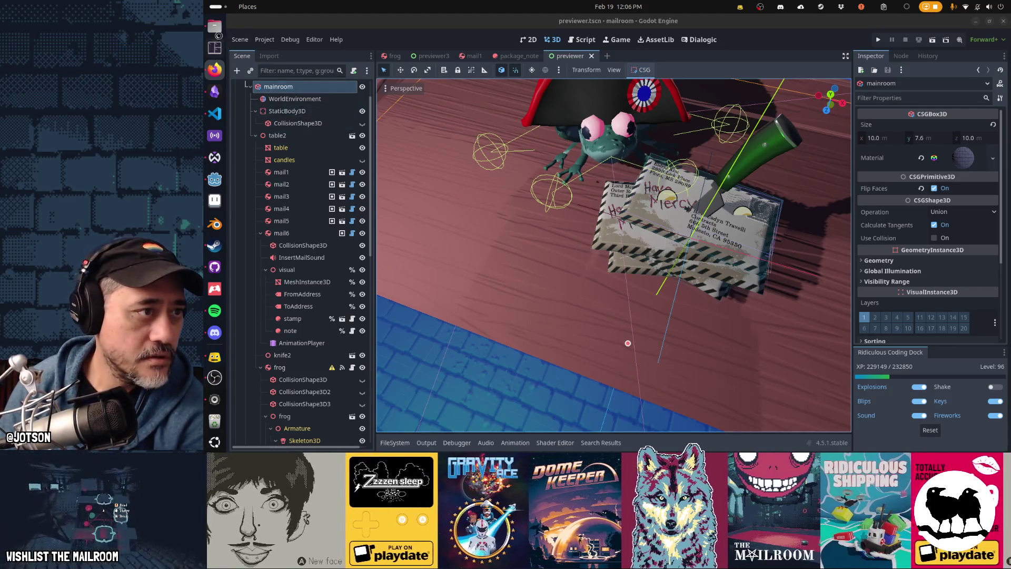
# Preview the exported vertical_capsule.png (230.6 kB) from the Downloads folder
pyautogui.click(214, 26)
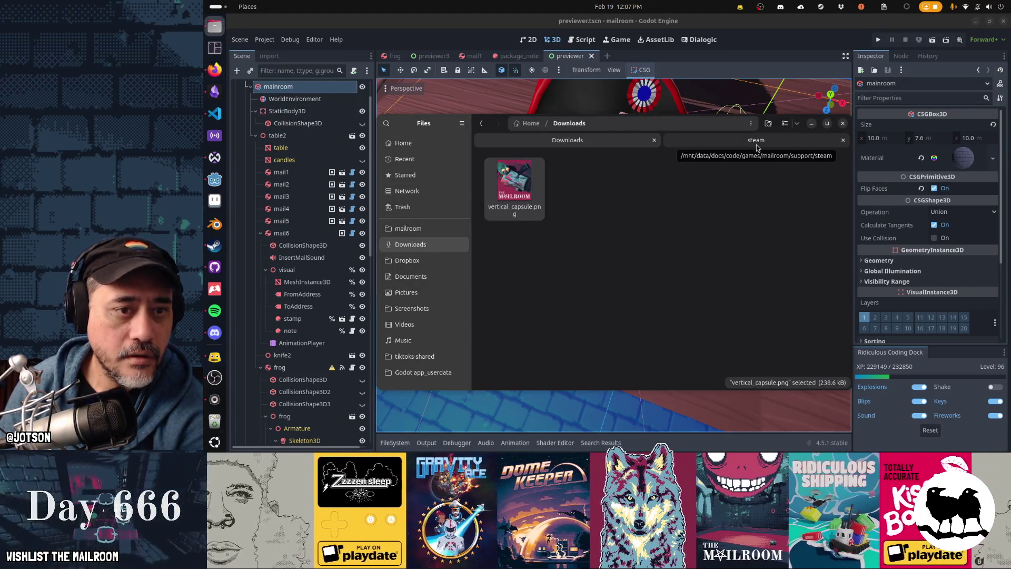
pyautogui.doubleClick(520, 187)
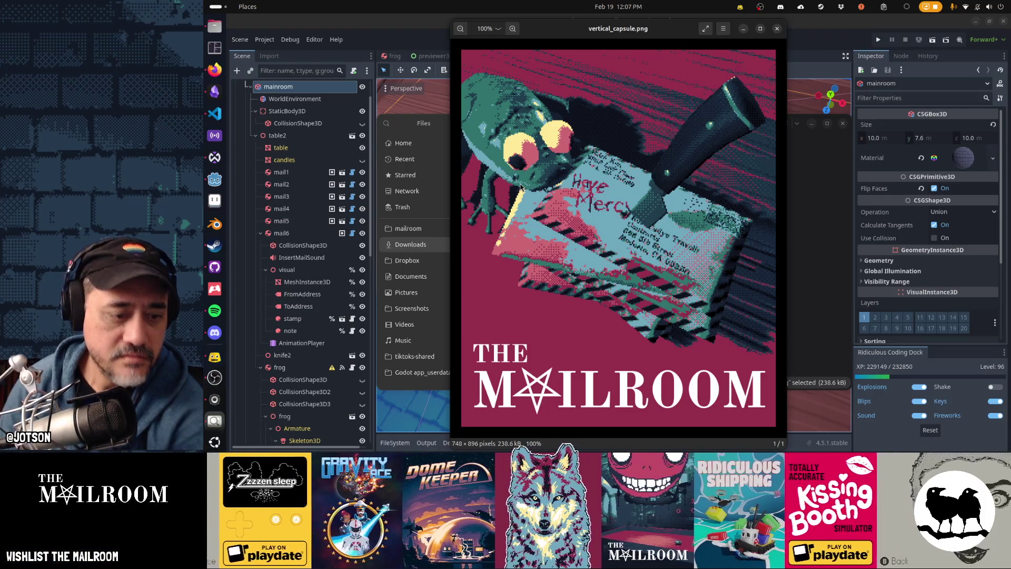
pyautogui.press('Escape')
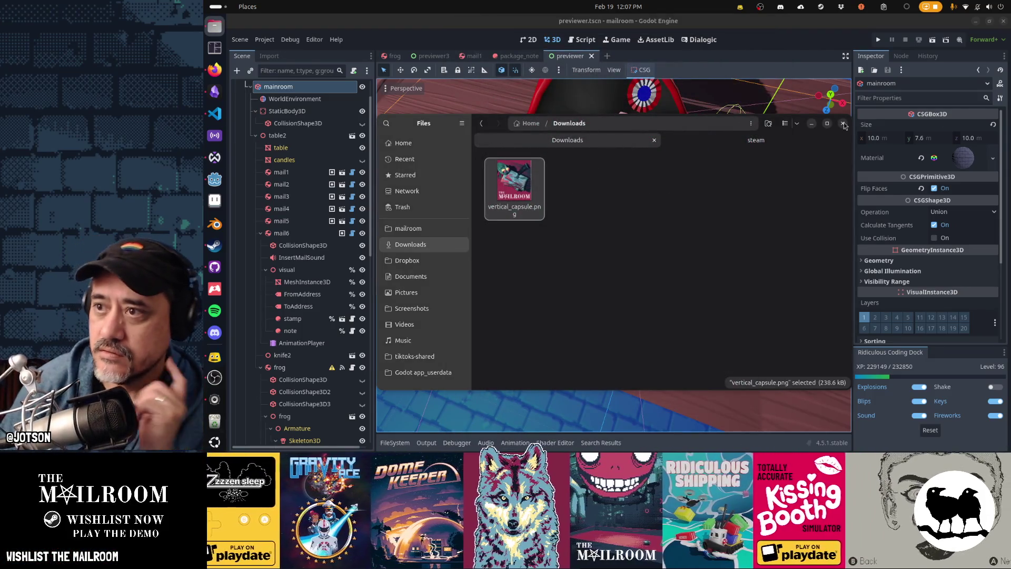
pyautogui.click(215, 69)
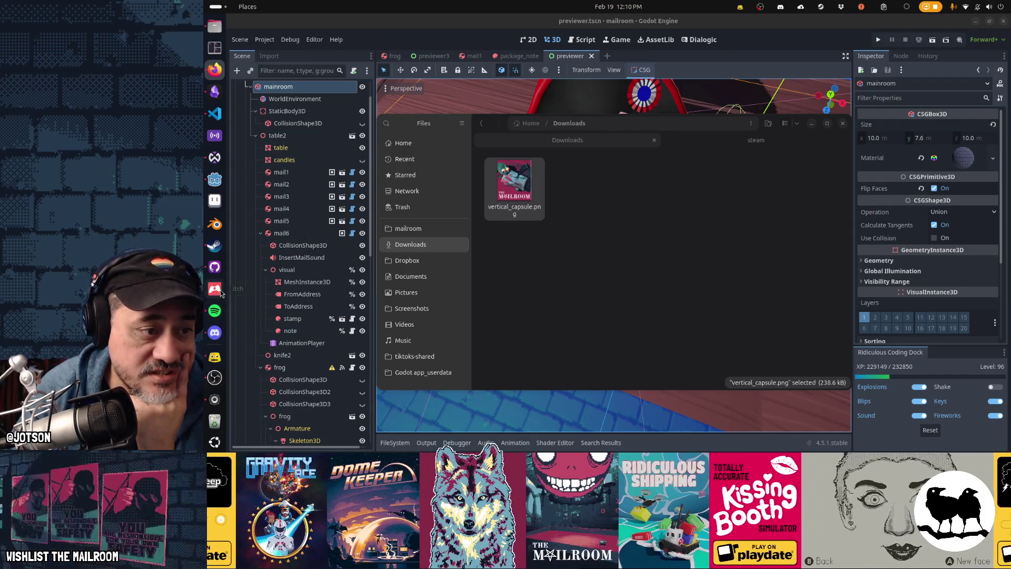
pyautogui.doubleClick(513, 194)
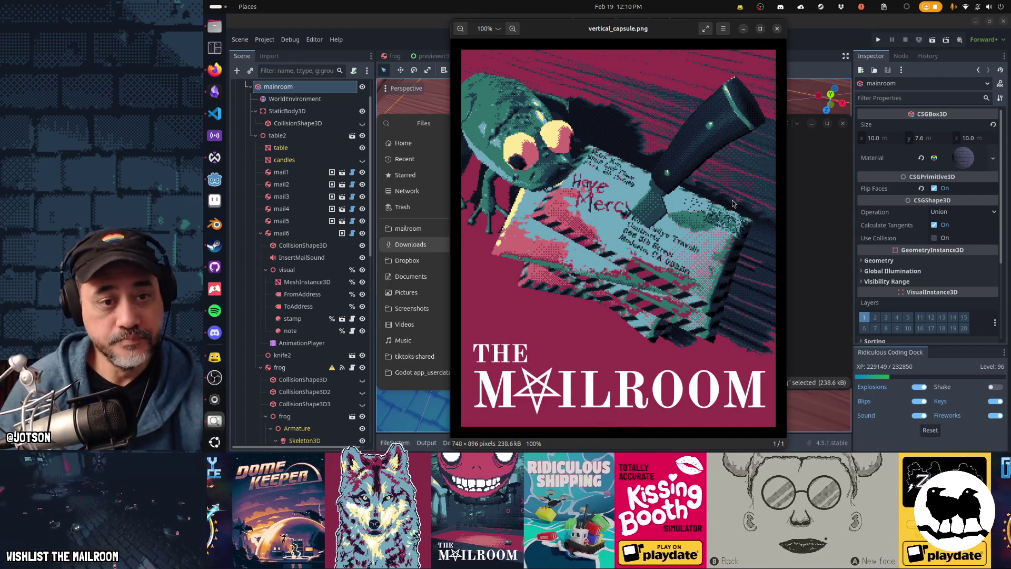
pyautogui.press('Escape')
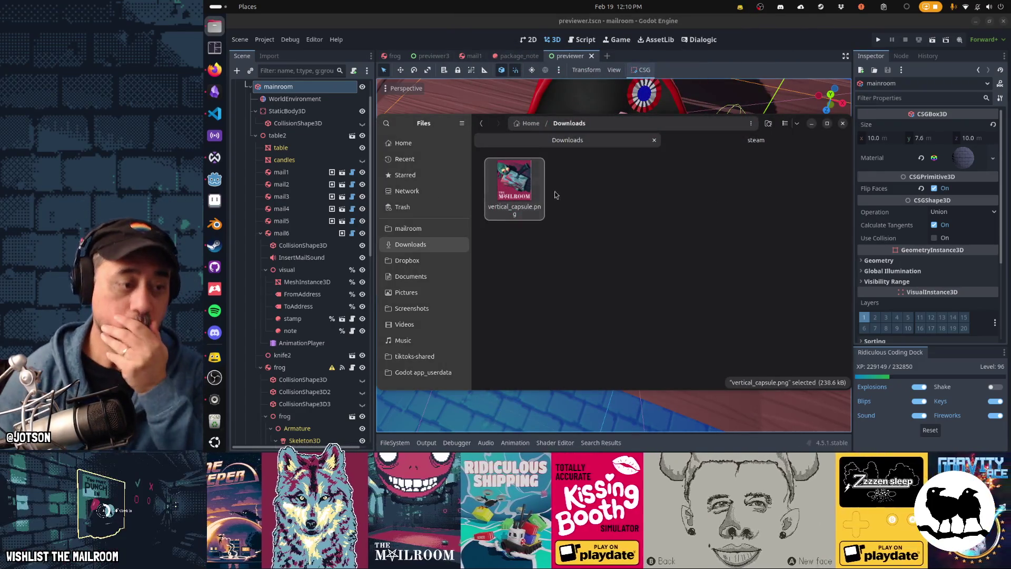
pyautogui.click(214, 91)
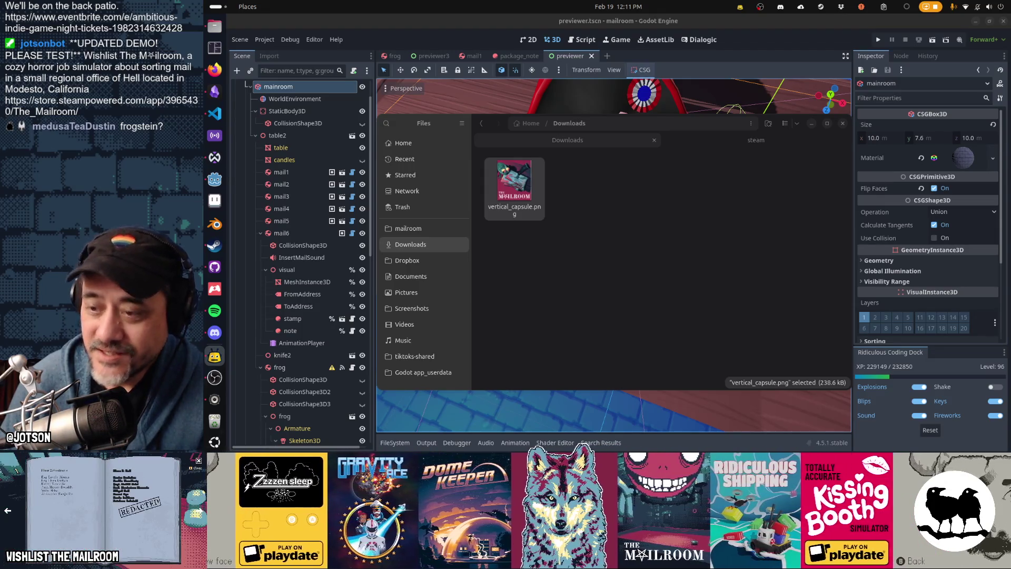
# Delete vertical_capsule.png from Downloads, sending it to the Trash
pyautogui.click(512, 194)
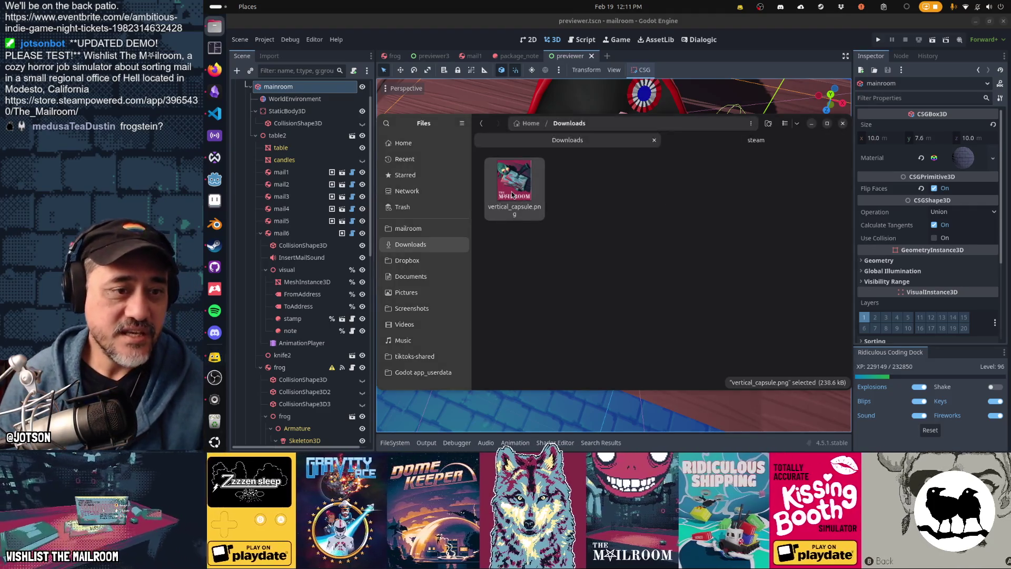
pyautogui.press('Delete')
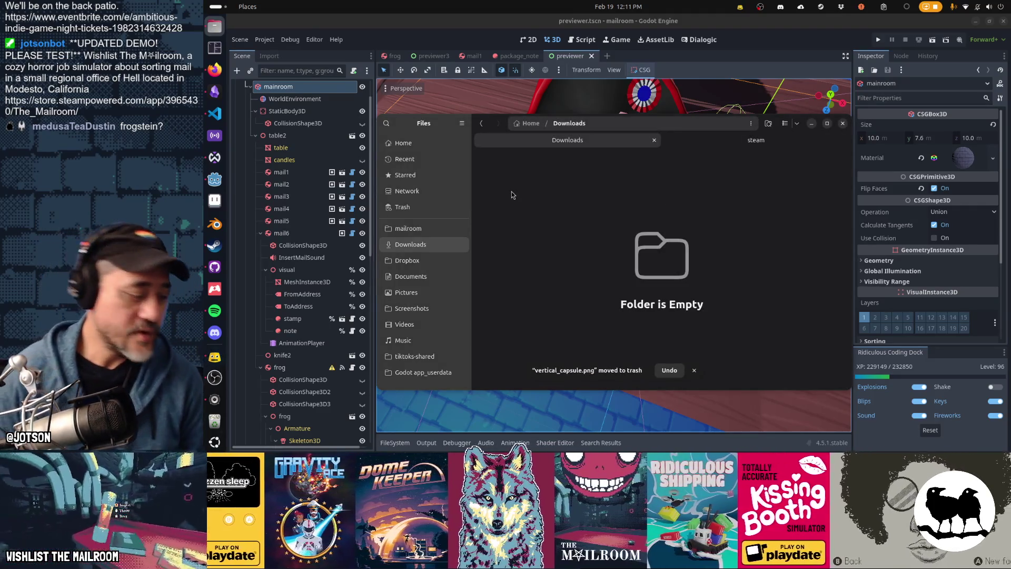
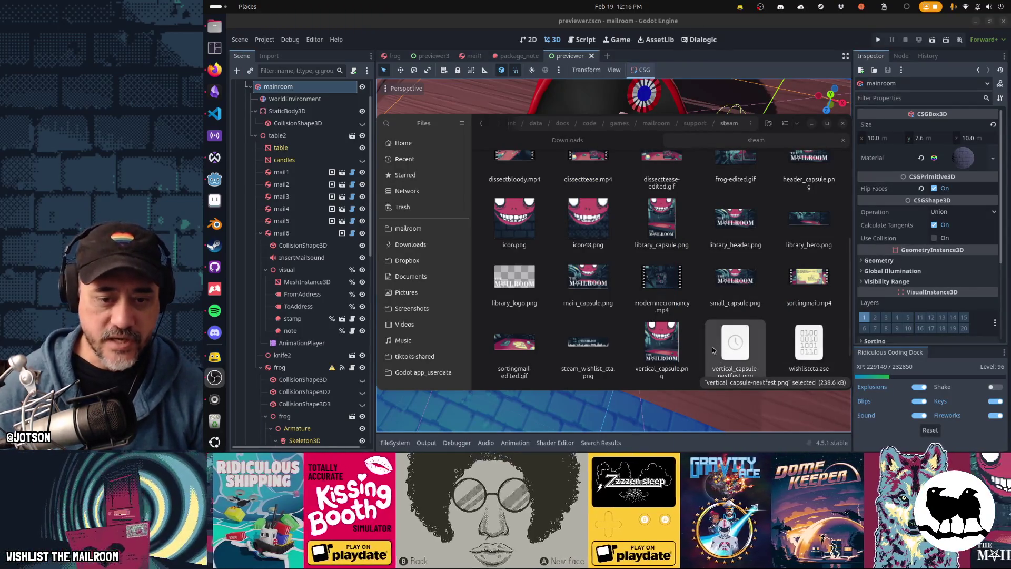
# Preview vertical_capsule.png, flip to the NextFest capsule and back to compare, then close it
pyautogui.doubleClick(670, 350)
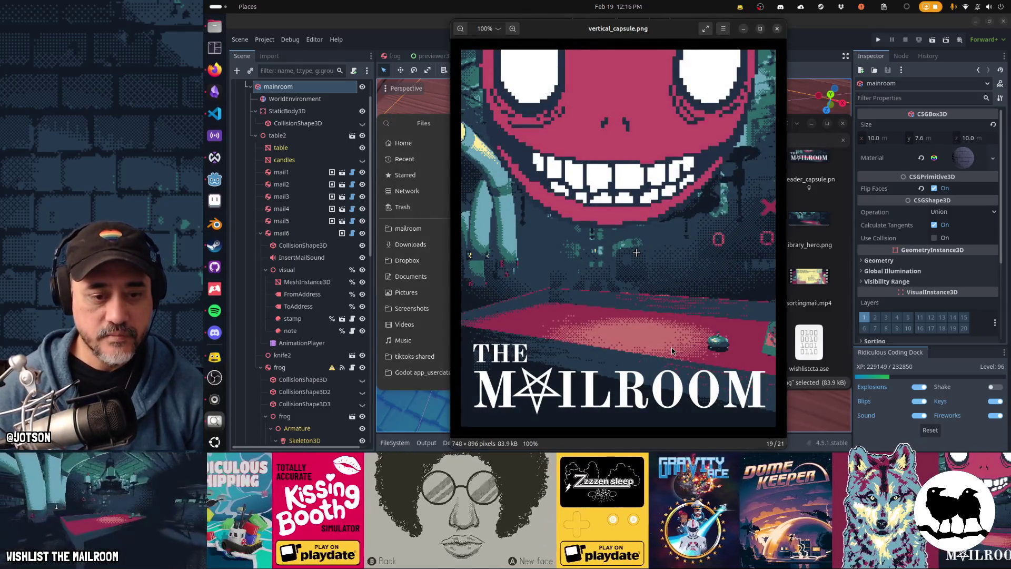
pyautogui.press('Right')
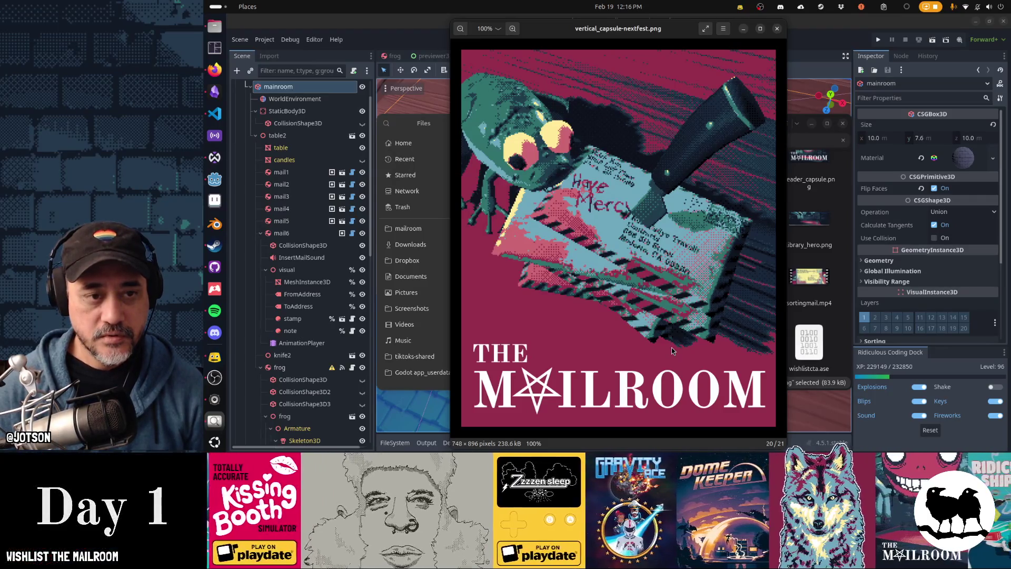
pyautogui.press('Left')
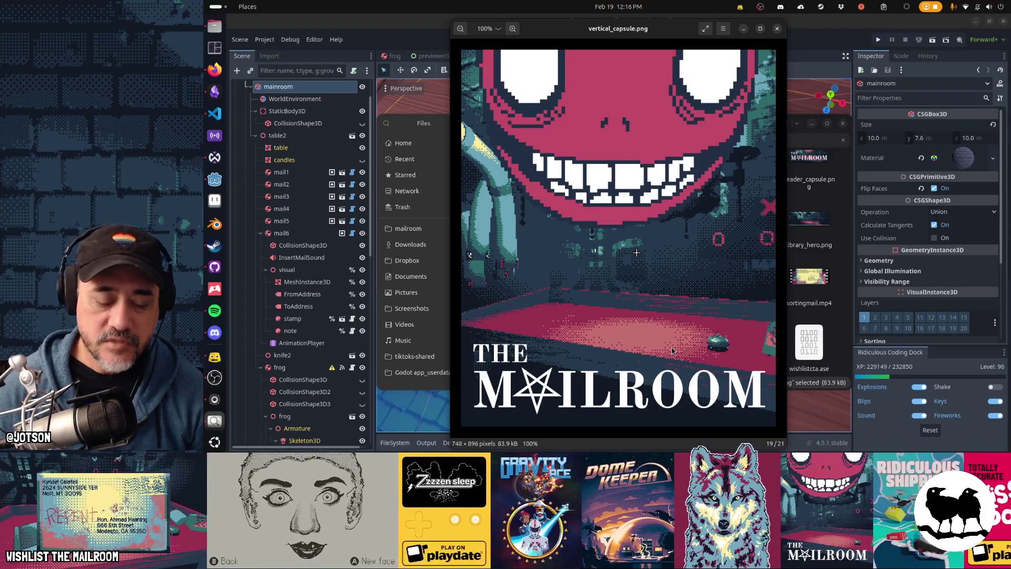
pyautogui.scroll(-5, 672, 351)
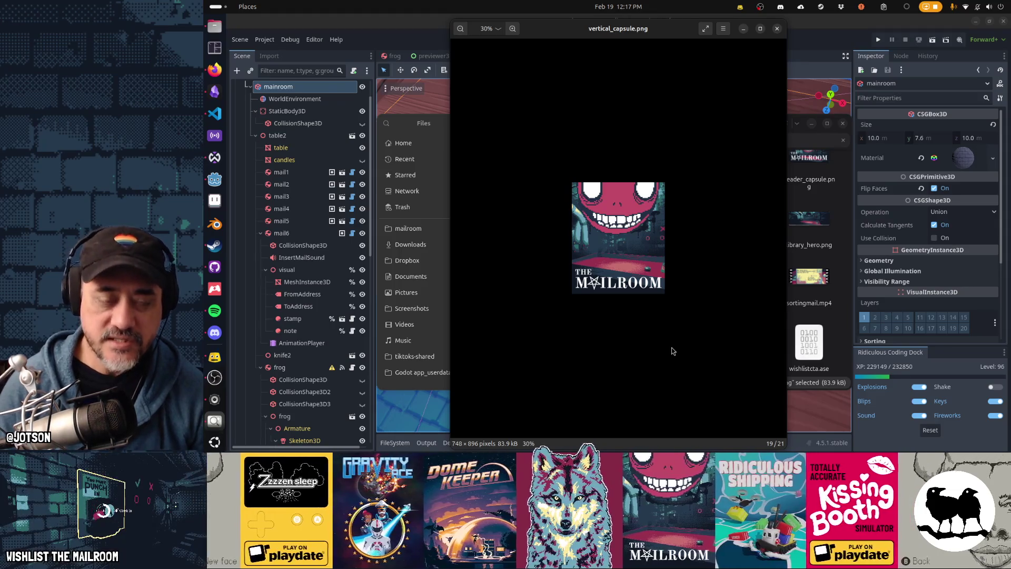
pyautogui.press('Right')
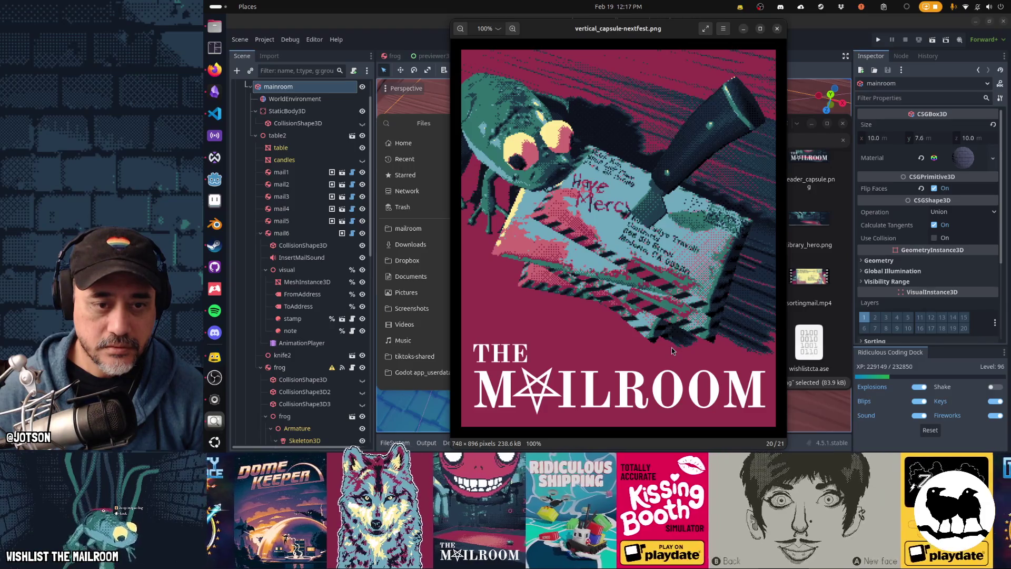
pyautogui.press('Right')
pyautogui.press('Left')
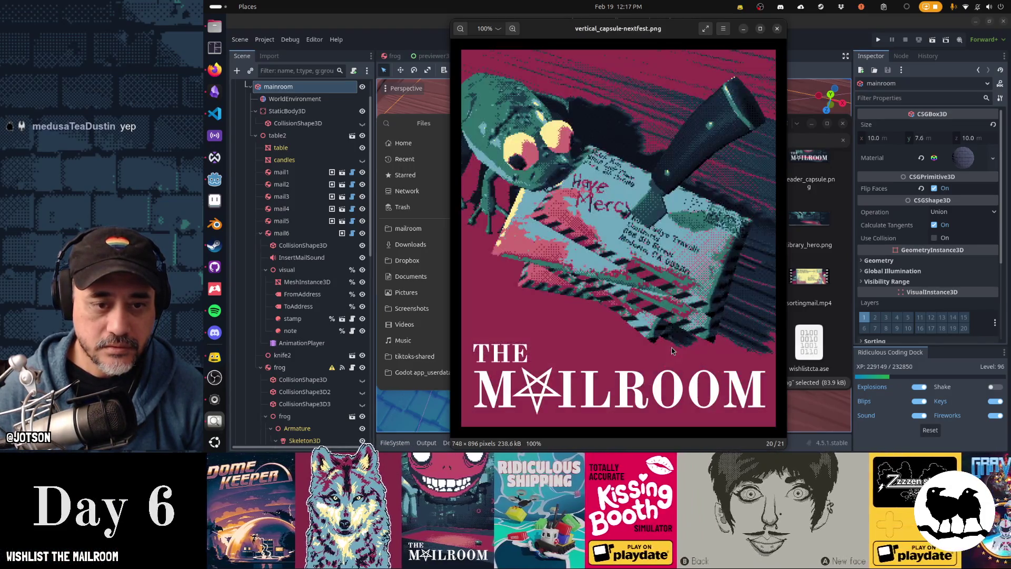
pyautogui.press('Right')
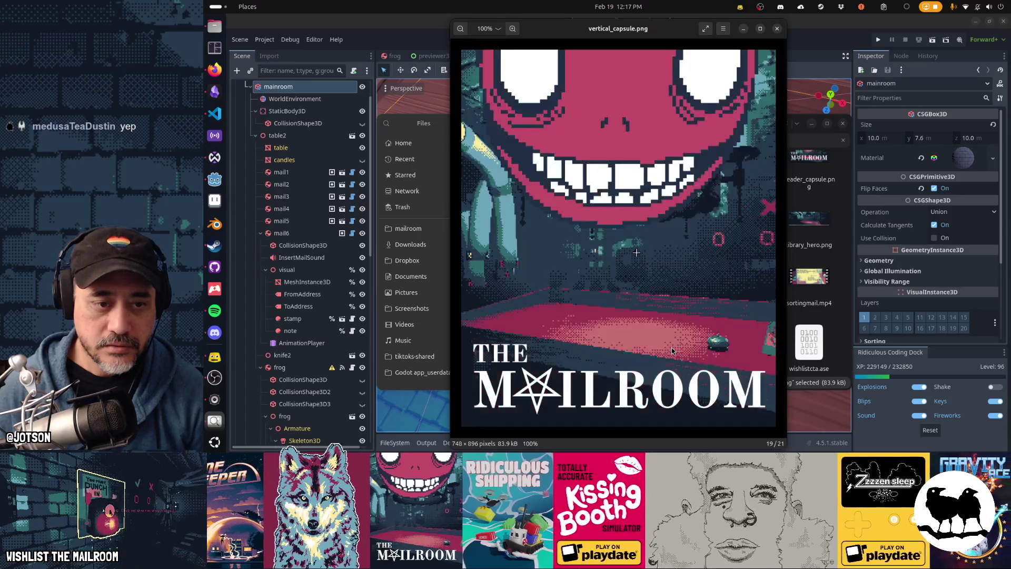
pyautogui.press('Left')
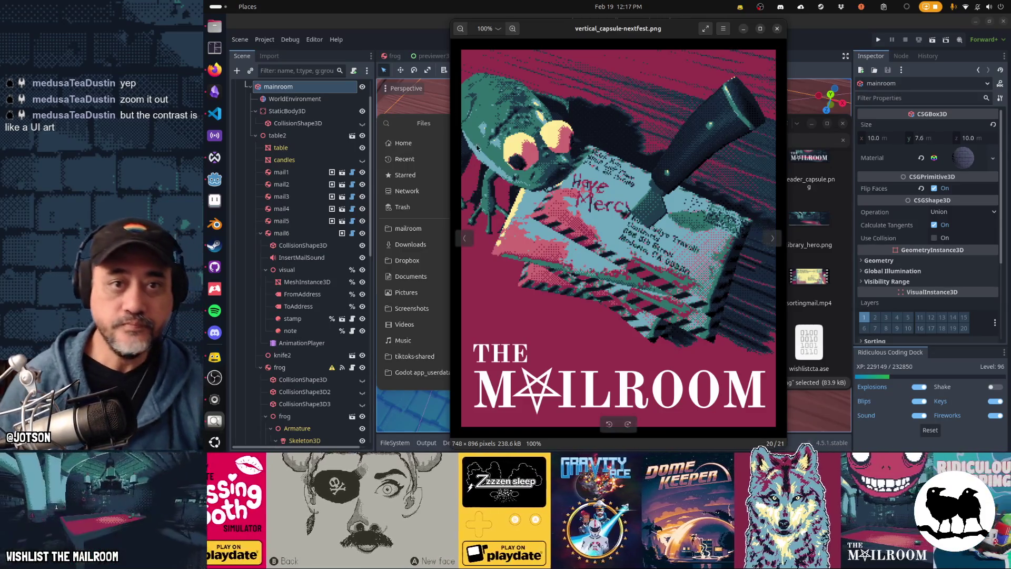
pyautogui.click(778, 30)
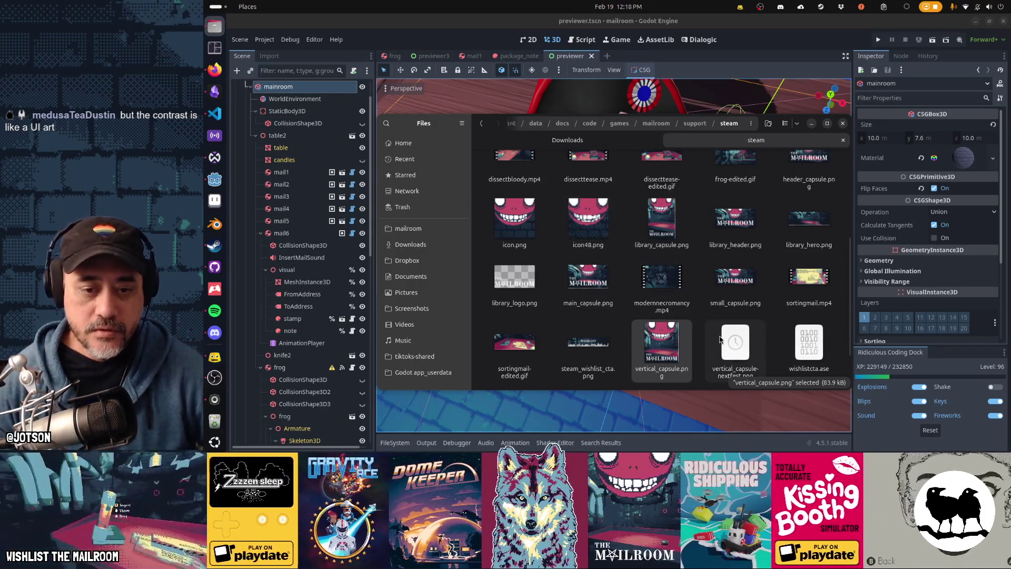
# Open vertical_capsule-nextfest.png, zoom out, and shrink it into a floating viewer window
pyautogui.doubleClick(735, 345)
pyautogui.scroll(-10, 680, 274)
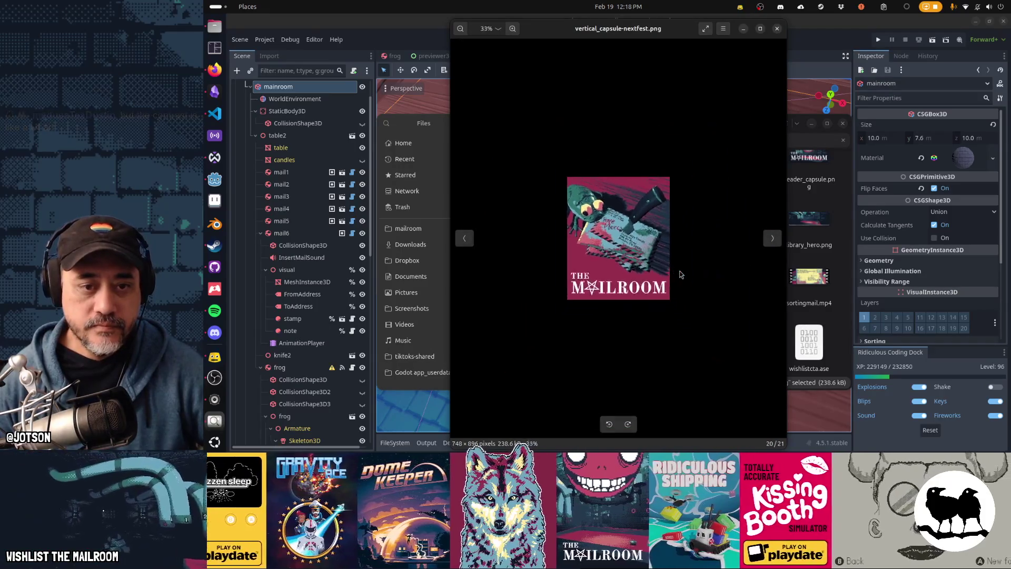
pyautogui.scroll(-2, 679, 274)
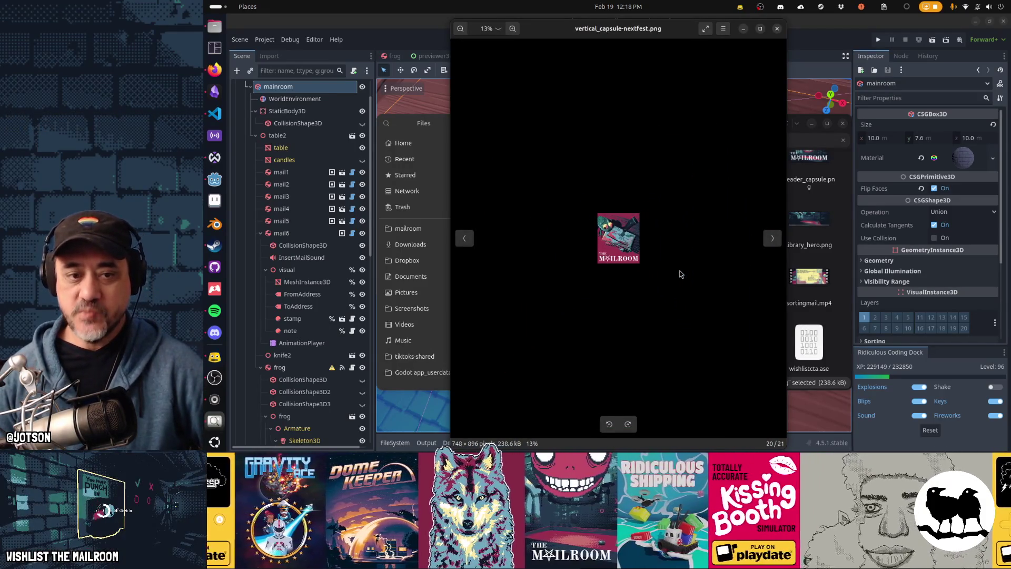
pyautogui.scroll(-2, 680, 274)
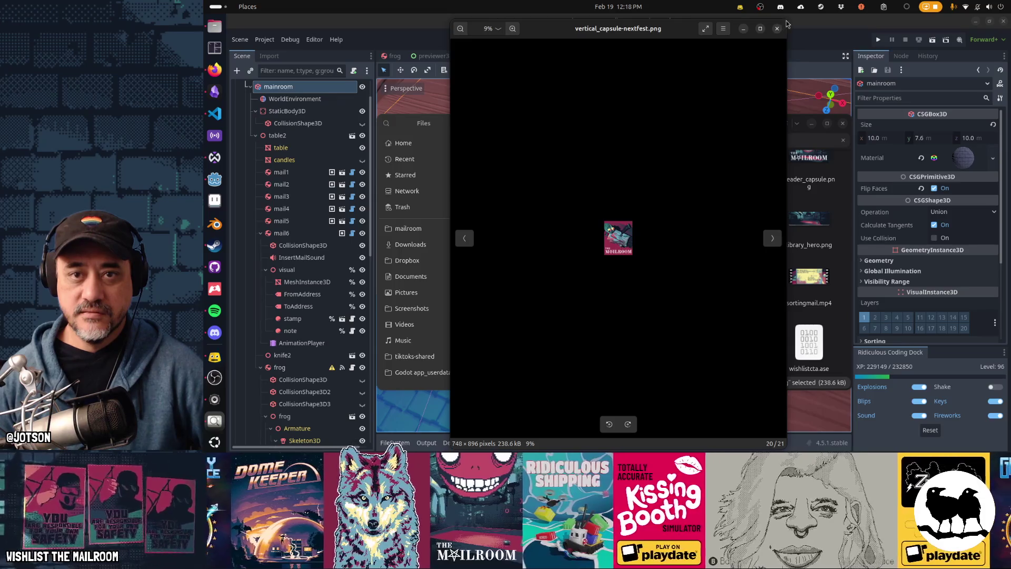
pyautogui.moveTo(787, 23)
pyautogui.mouseDown()
pyautogui.moveTo(570, 137)
pyautogui.moveTo(498, 129)
pyautogui.moveTo(393, 73)
pyautogui.mouseUp()
pyautogui.scroll(3, 414, 241)
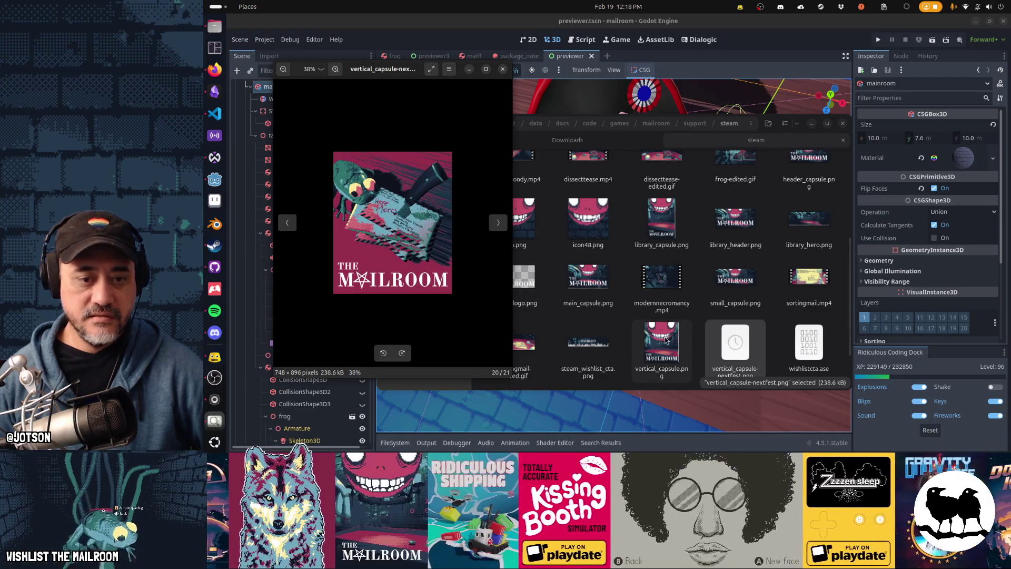
# Open vertical_capsule.png in a second viewer beside it, then close the NextFest viewer
pyautogui.click(666, 339)
pyautogui.doubleClick(666, 339)
pyautogui.scroll(-2, 698, 184)
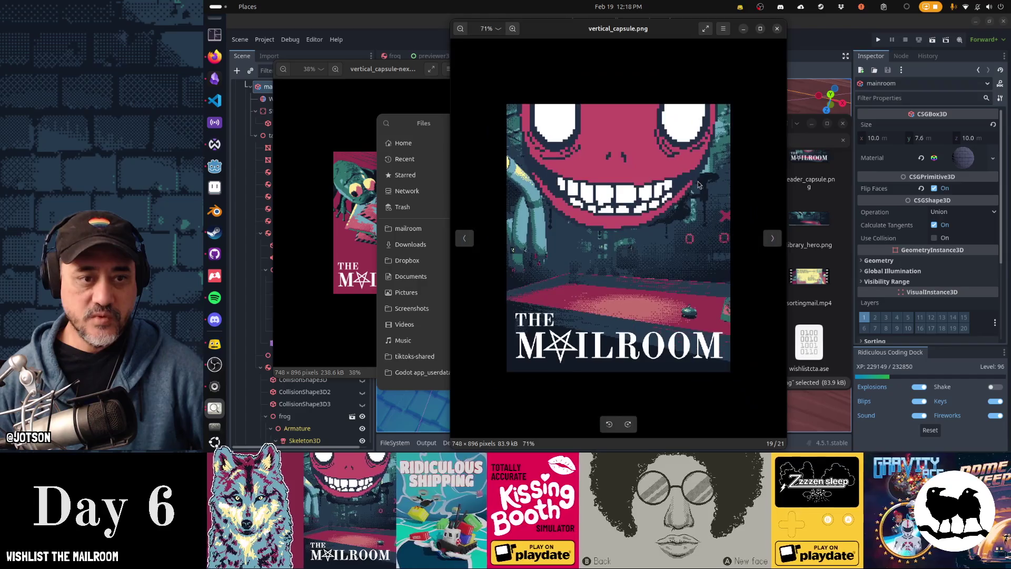
pyautogui.scroll(-1, 699, 183)
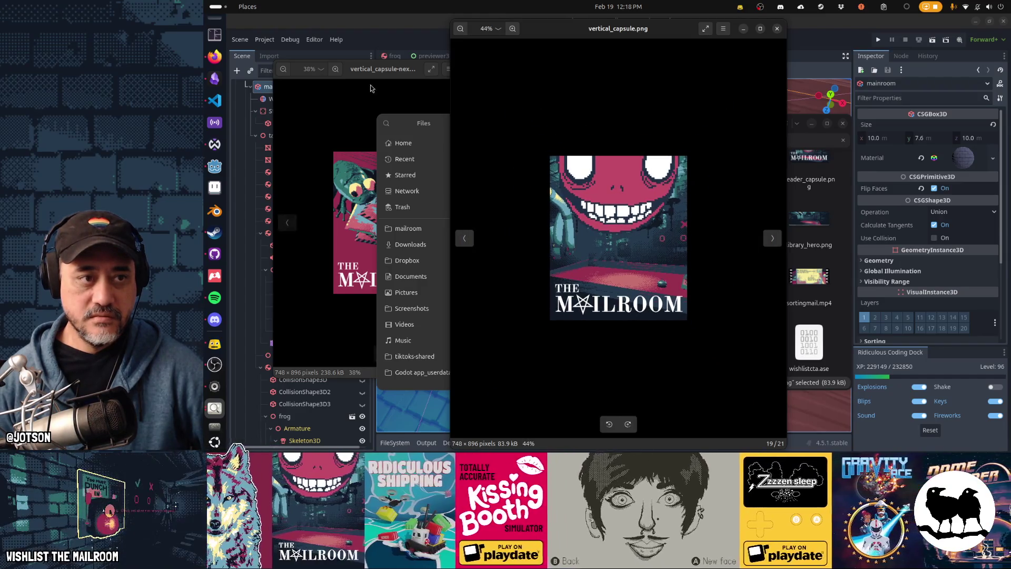
pyautogui.click(392, 88)
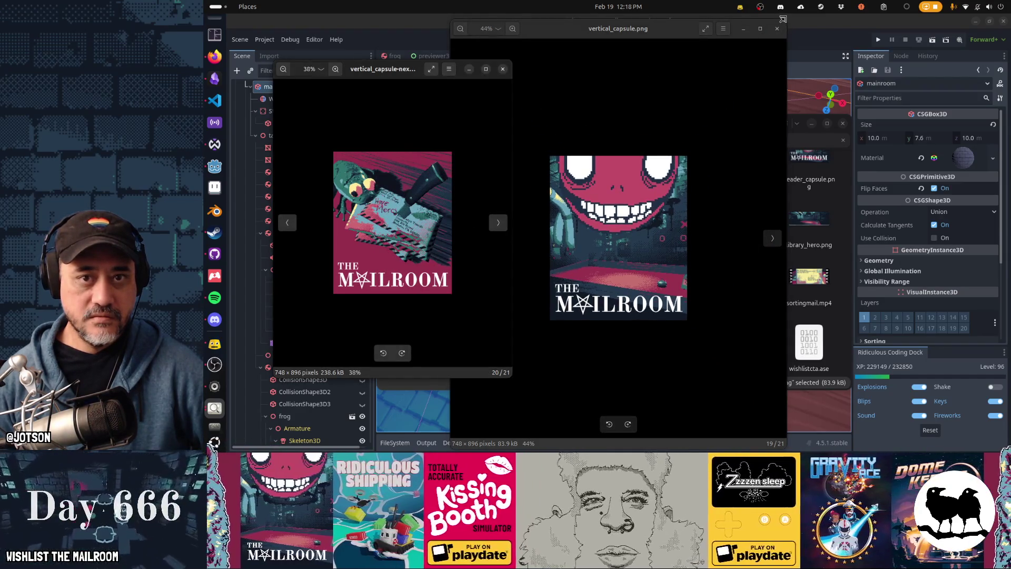
pyautogui.moveTo(786, 21)
pyautogui.mouseDown()
pyautogui.moveTo(722, 103)
pyautogui.moveTo(679, 197)
pyautogui.moveTo(666, 203)
pyautogui.mouseUp()
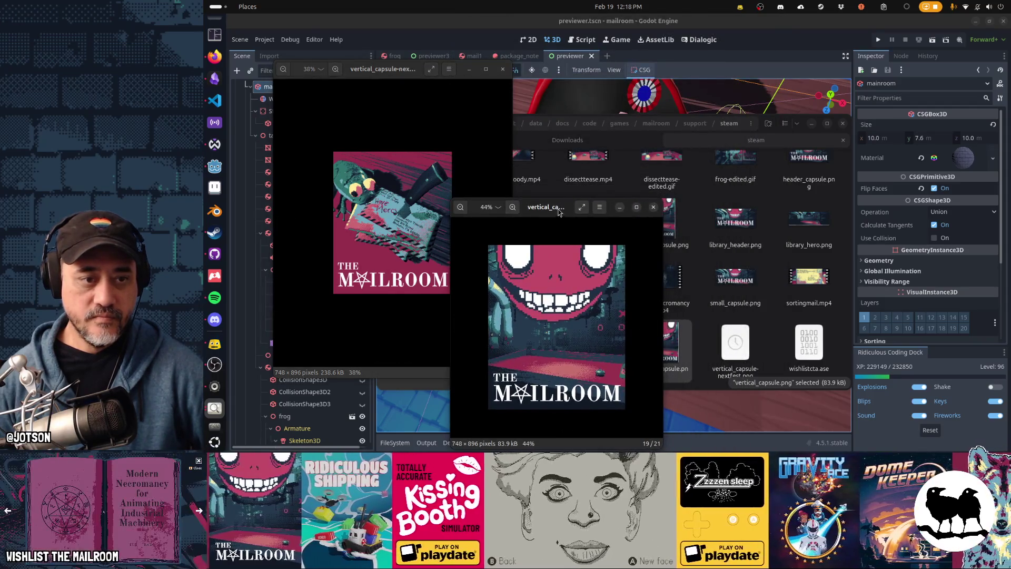
pyautogui.moveTo(562, 213); pyautogui.dragTo(643, 116)
pyautogui.scroll(-1, 658, 205)
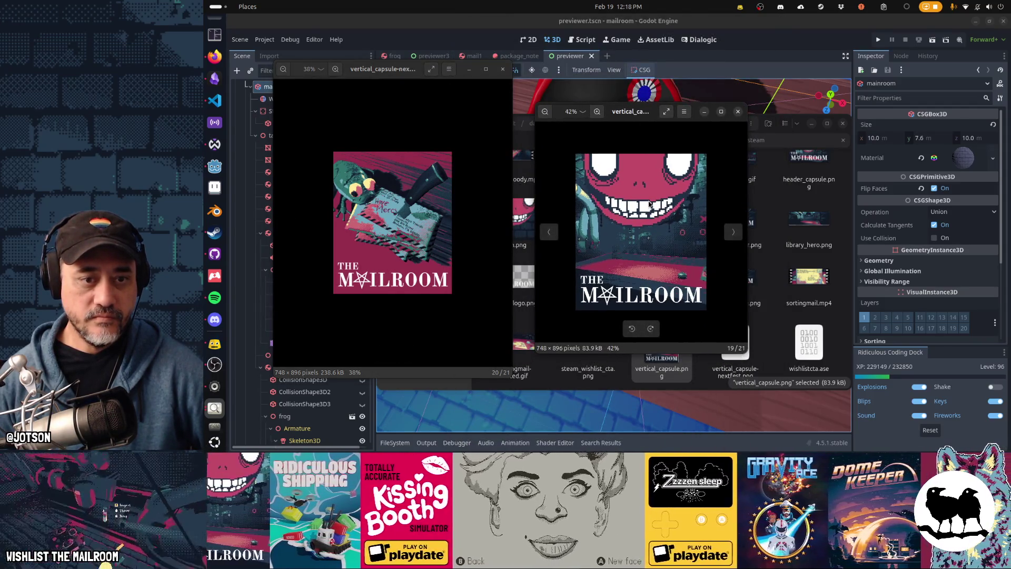
pyautogui.scroll(-2, 658, 206)
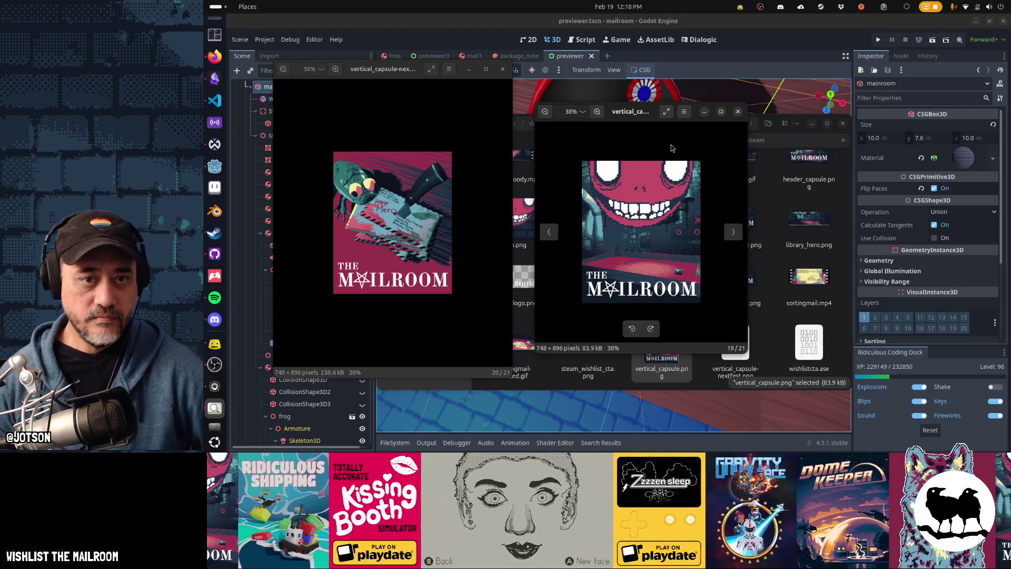
pyautogui.moveTo(643, 115); pyautogui.dragTo(624, 72)
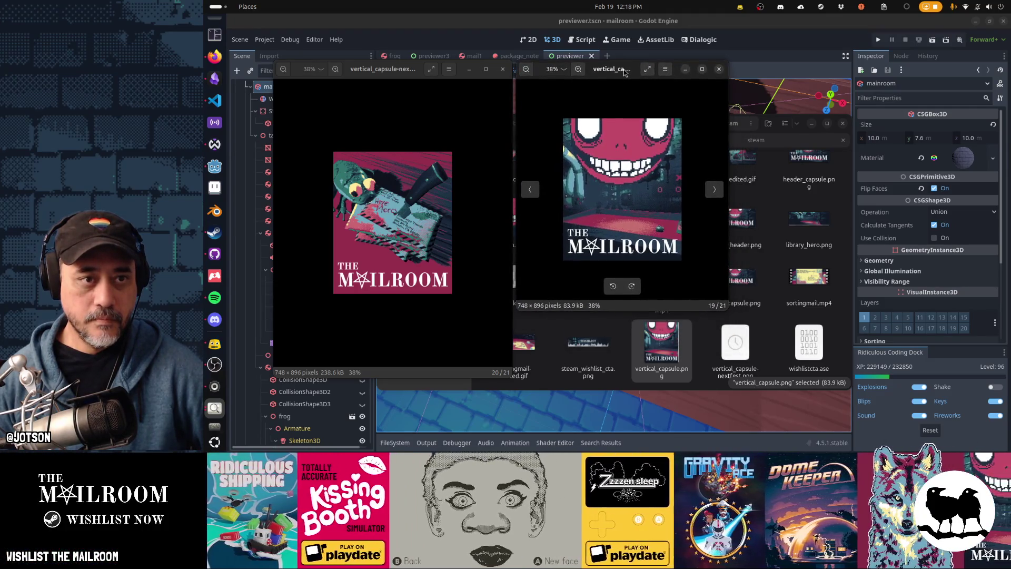
pyautogui.moveTo(728, 310); pyautogui.dragTo(783, 375)
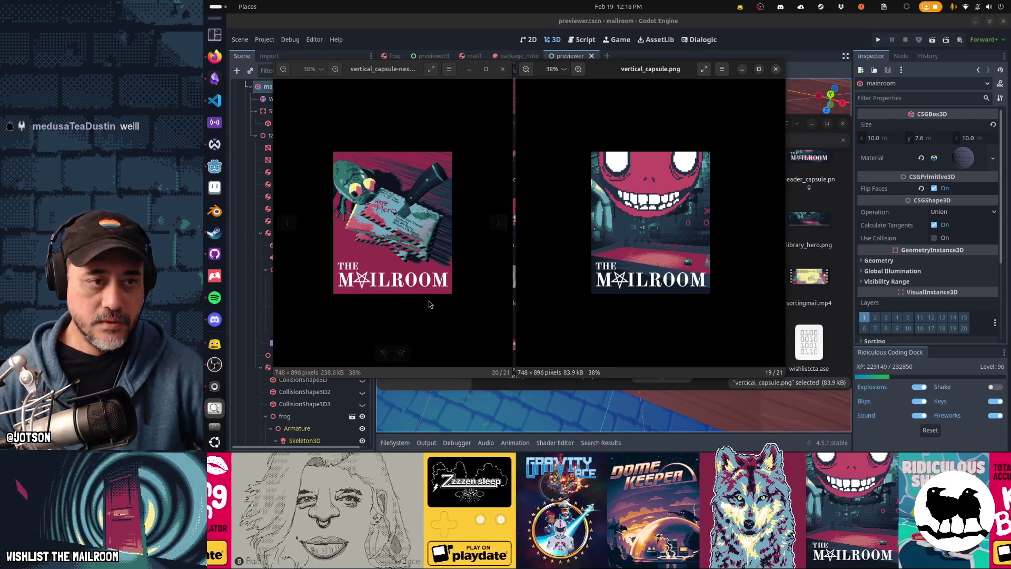
pyautogui.click(503, 69)
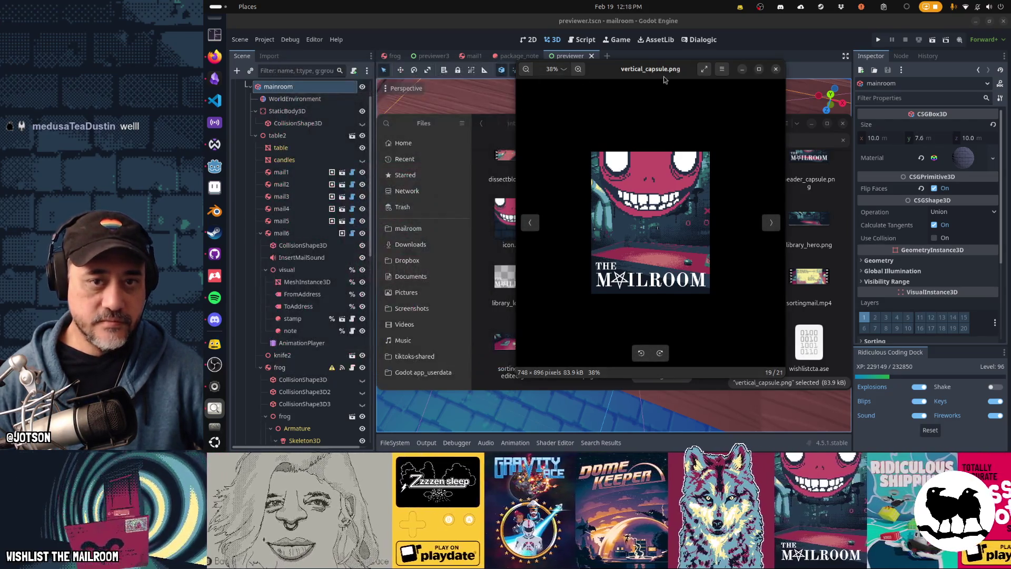
# Close the vertical_capsule.png preview, show the empty Downloads folder, and close Godot
pyautogui.click(777, 70)
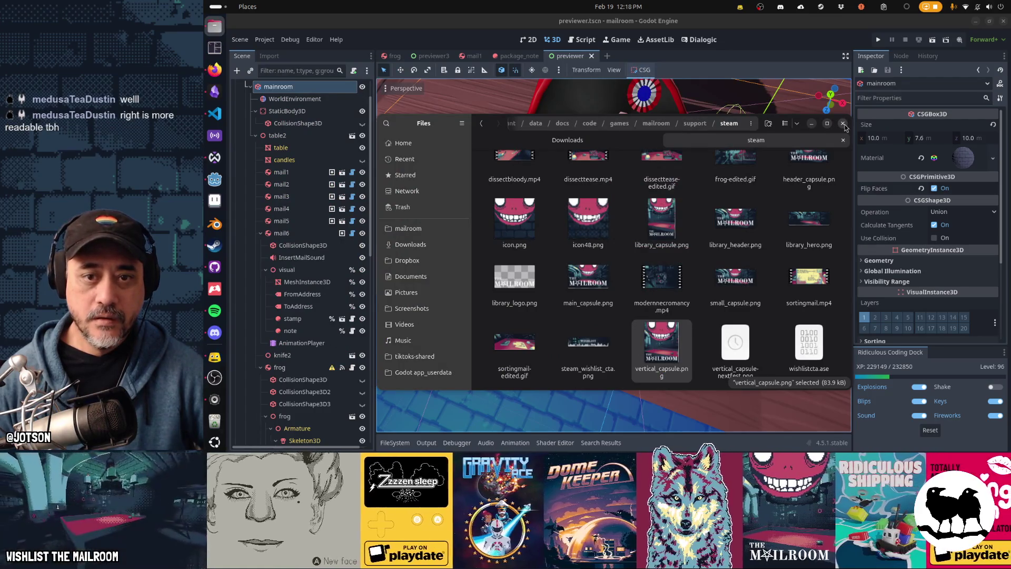
pyautogui.click(568, 139)
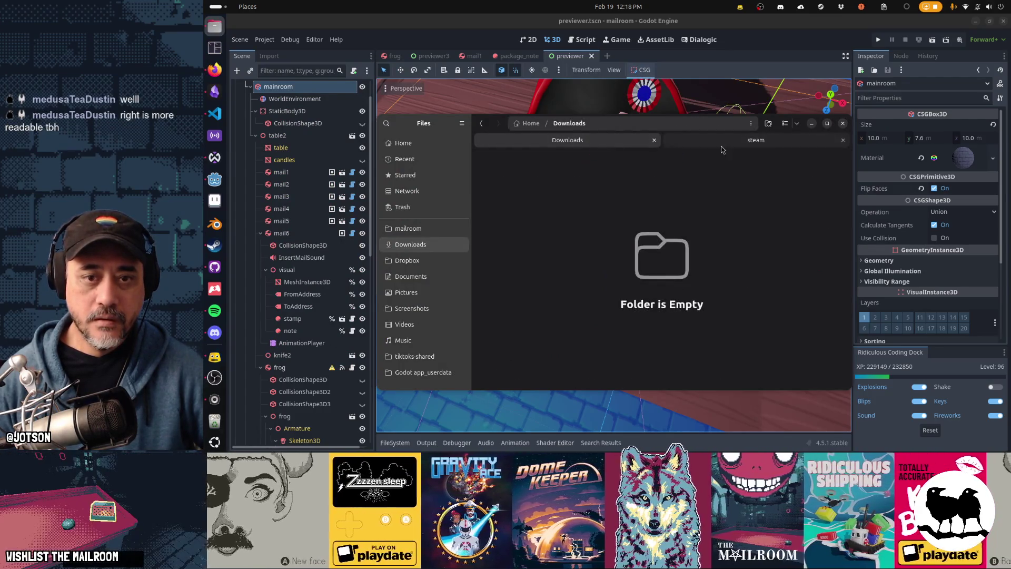
pyautogui.click(214, 91)
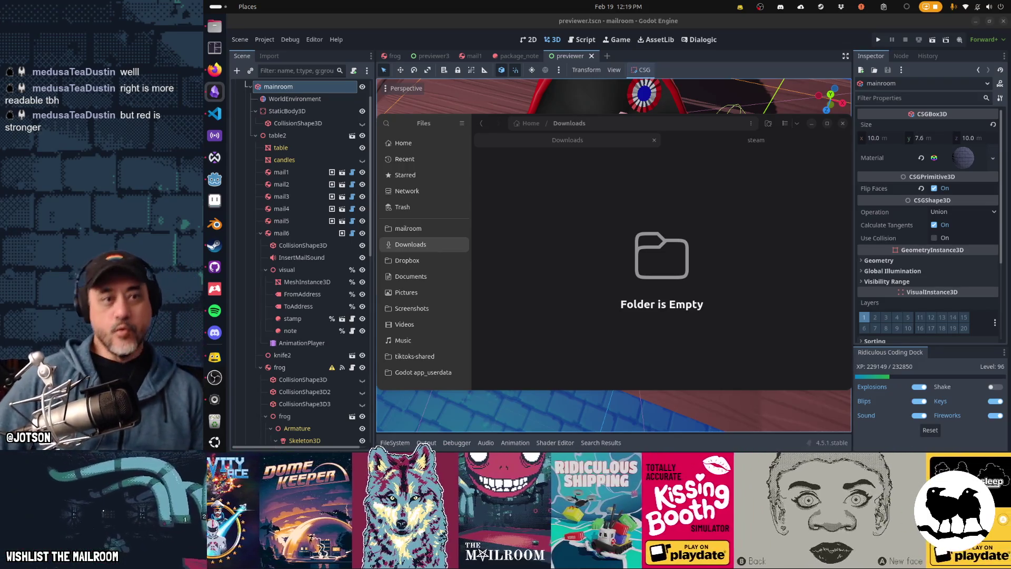
pyautogui.click(1003, 23)
pyautogui.click(1003, 24)
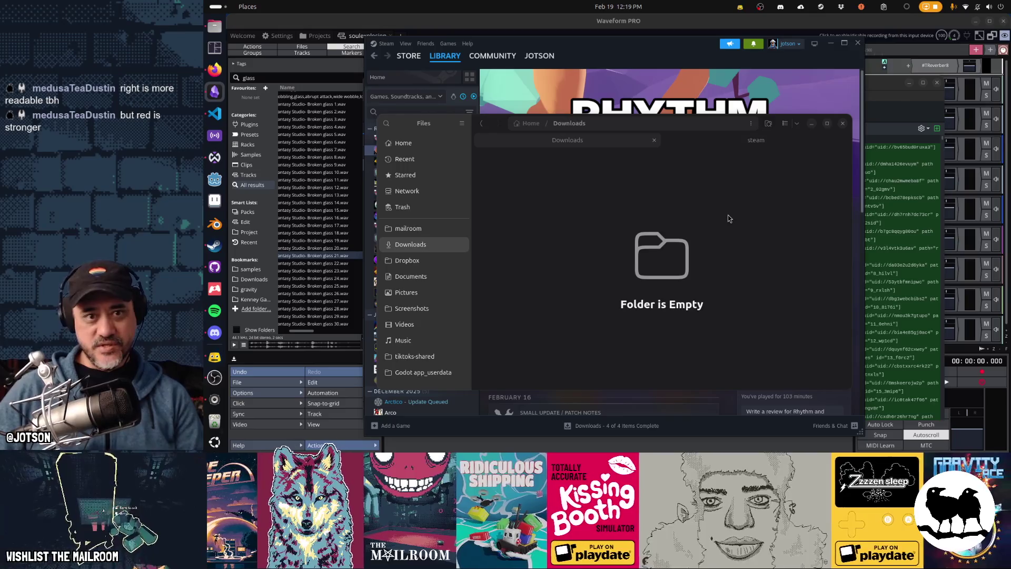
# Select Nuclear Throne in the Steam library and launch it with PLAY
pyautogui.moveTo(636, 45); pyautogui.dragTo(605, 42)
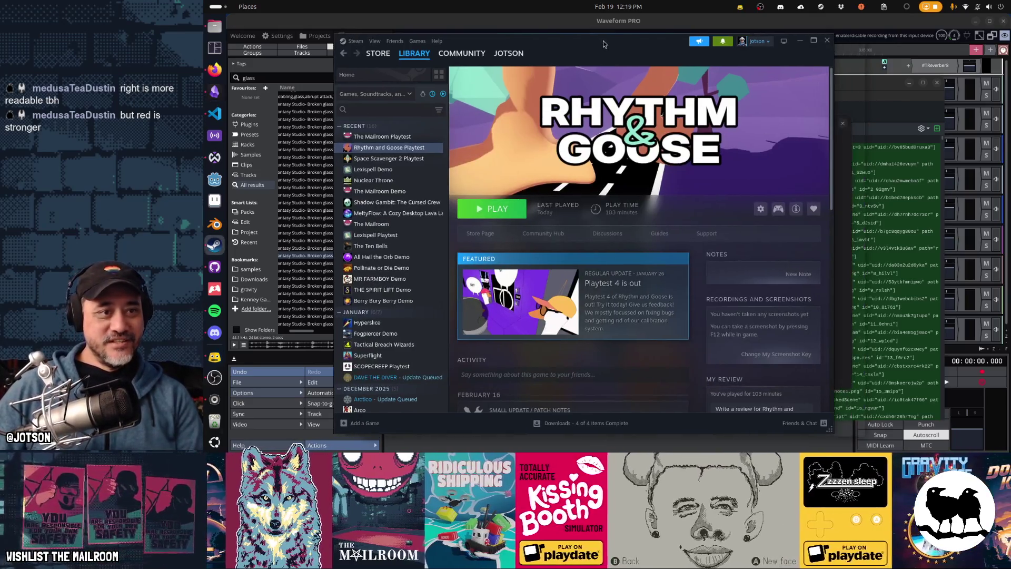
pyautogui.click(373, 180)
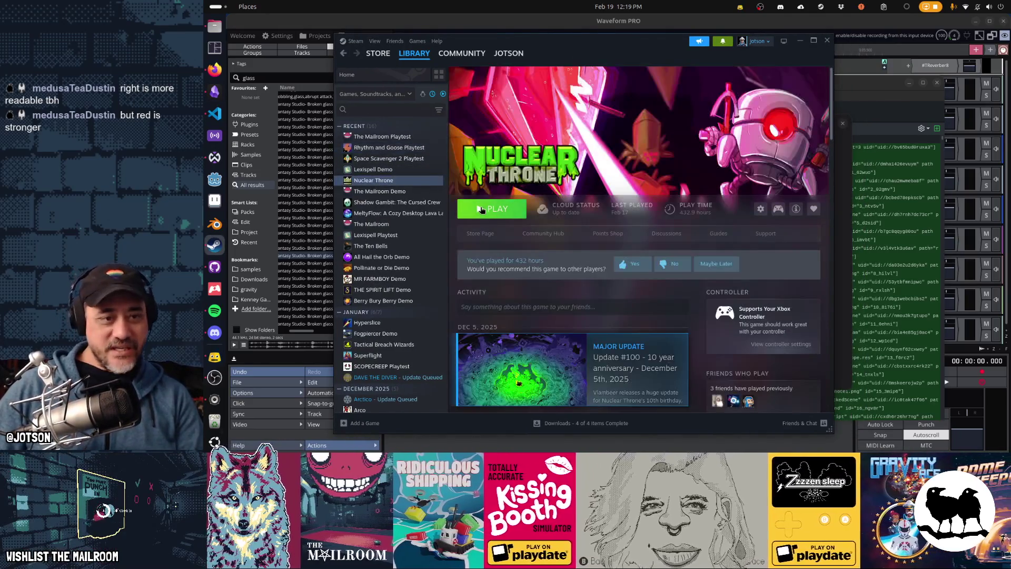
pyautogui.click(485, 209)
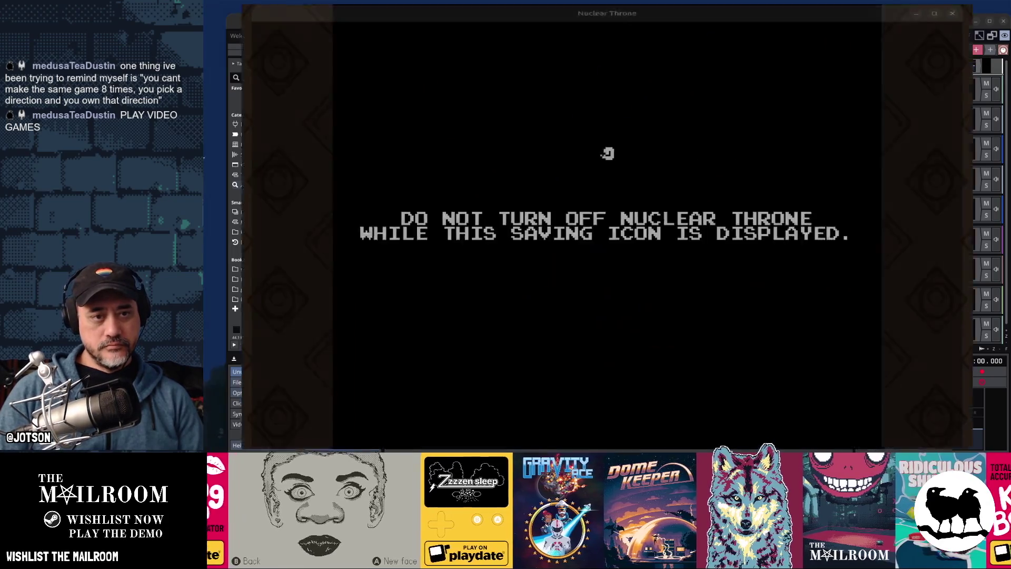
# Start a daily run from the main menu with Crystal as the character
pyautogui.press('Return')
pyautogui.press('Down')
pyautogui.press('Return')
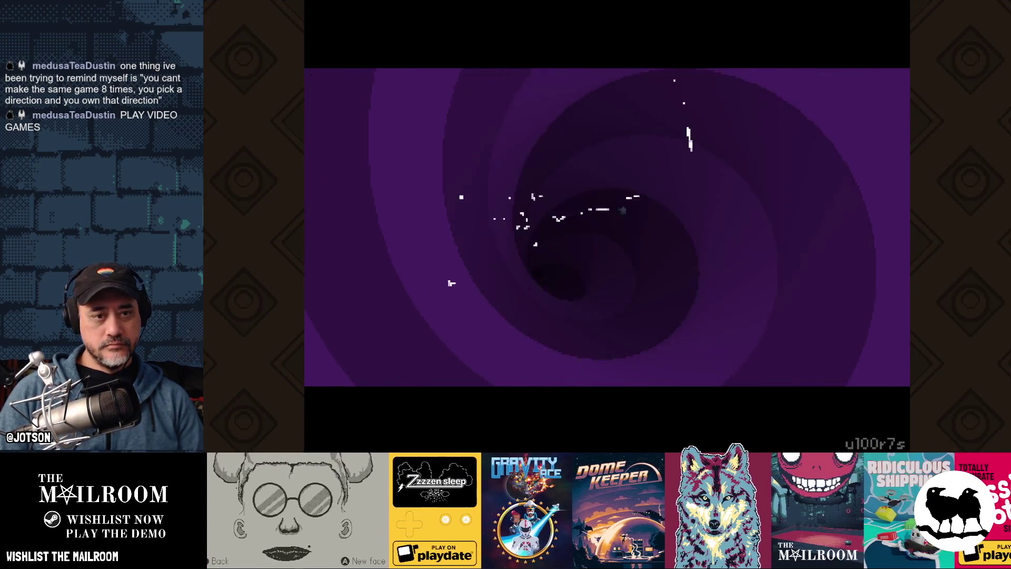
pyautogui.press('Right')
pyautogui.press('Right')
pyautogui.press('Return')
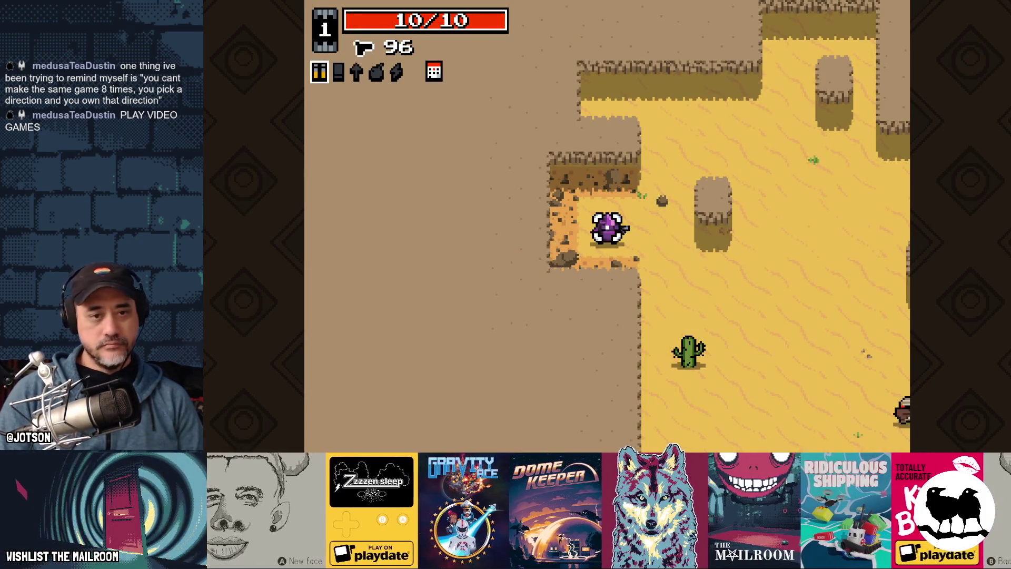
# Shoot the desert bandits and enemies around the chest until it is opened
pyautogui.click(730, 330)
pyautogui.click(735, 374)
pyautogui.click(723, 381)
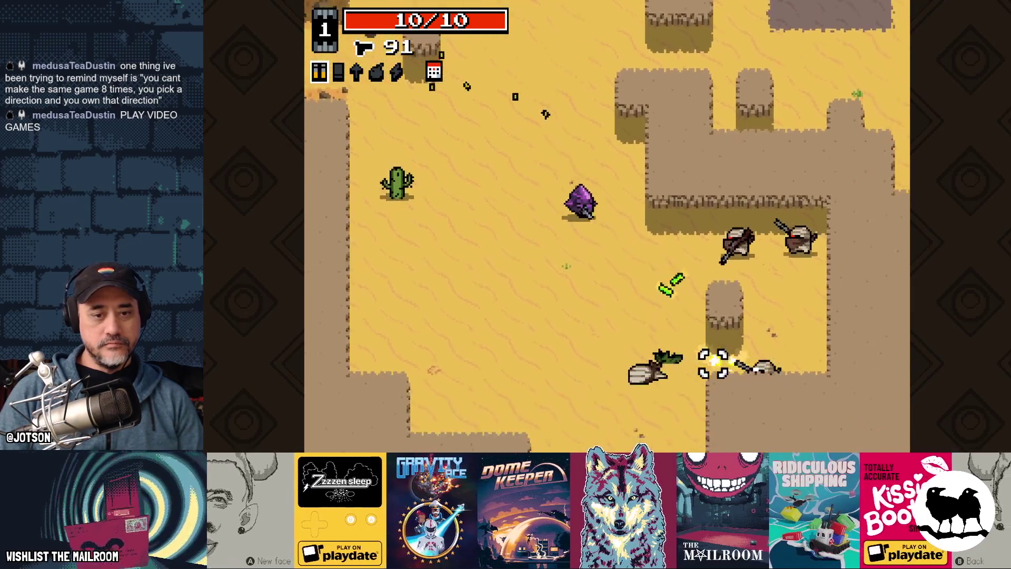
pyautogui.click(684, 147)
pyautogui.click(606, 113)
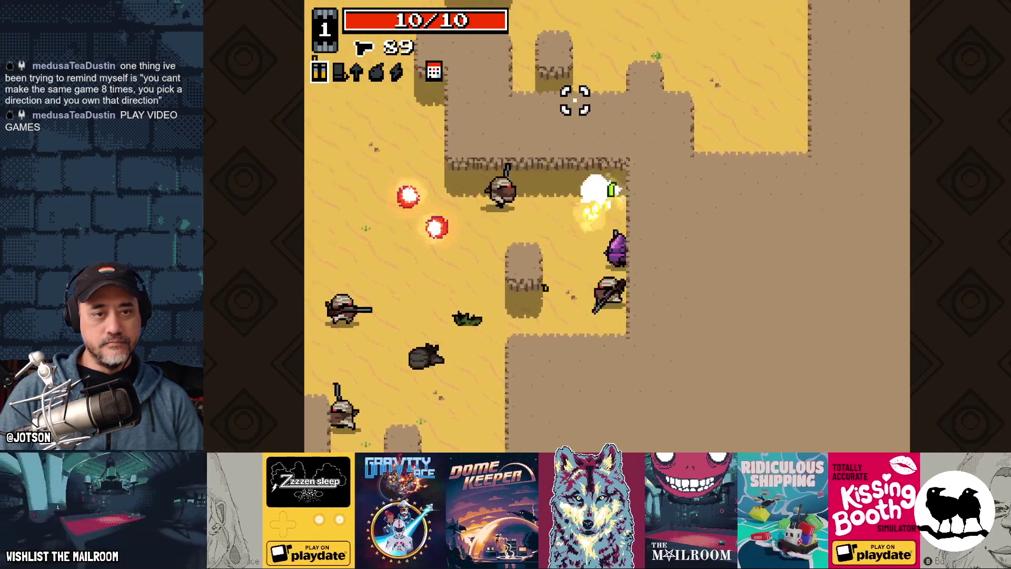
pyautogui.click(532, 169)
pyautogui.click(474, 242)
pyautogui.click(591, 372)
pyautogui.click(526, 86)
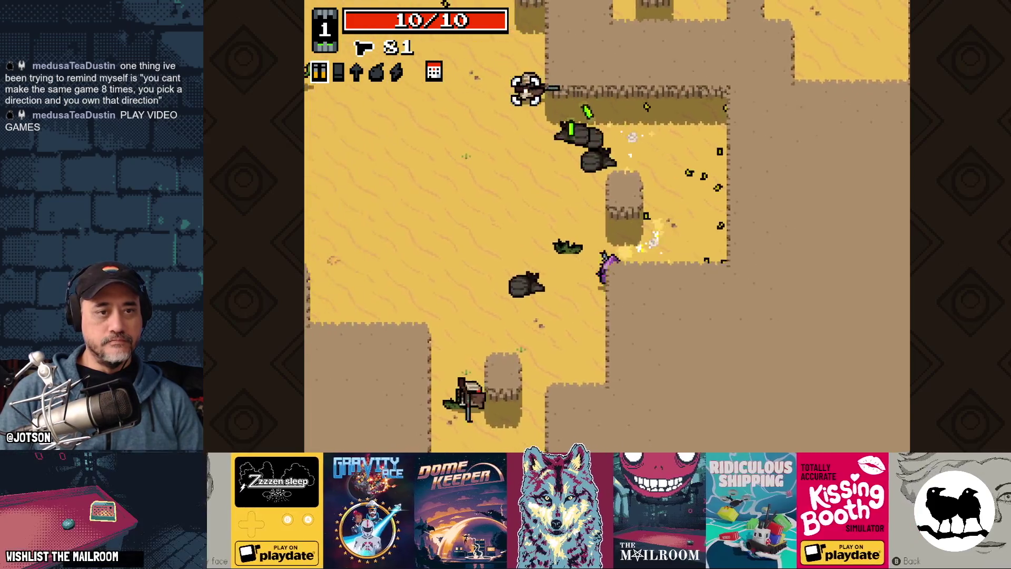
pyautogui.click(548, 83)
pyautogui.click(642, 369)
pyautogui.click(614, 377)
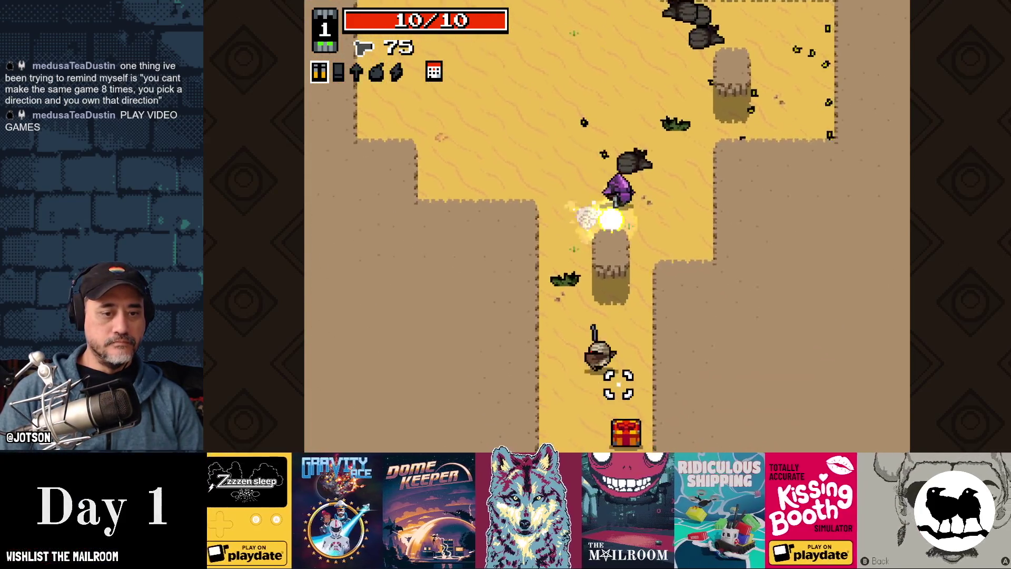
pyautogui.click(579, 363)
pyautogui.click(552, 345)
pyautogui.click(549, 331)
pyautogui.click(544, 314)
pyautogui.click(544, 326)
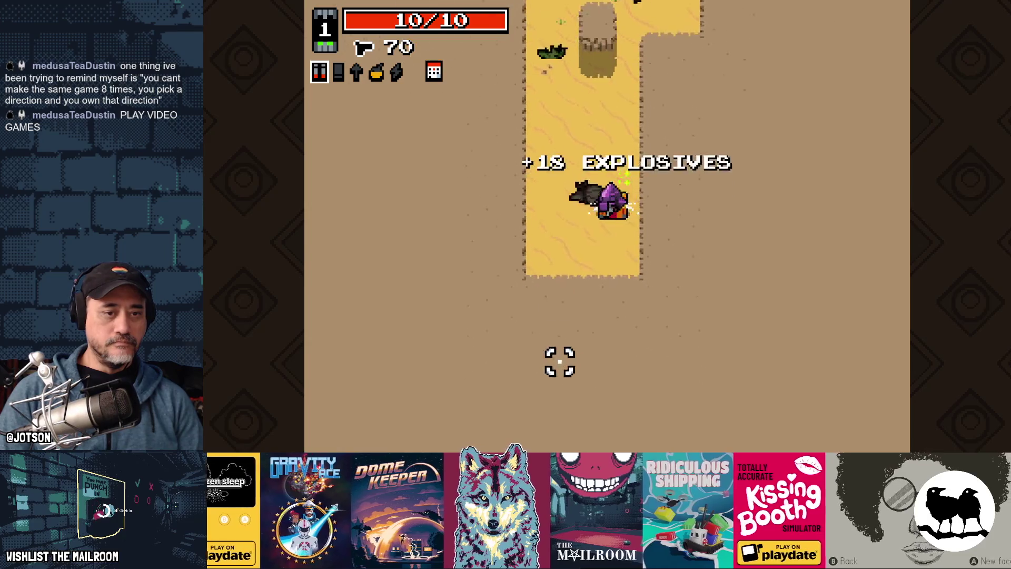
# Move up-right shooting the remaining bandits, then pick up the wrench
pyautogui.press('w')
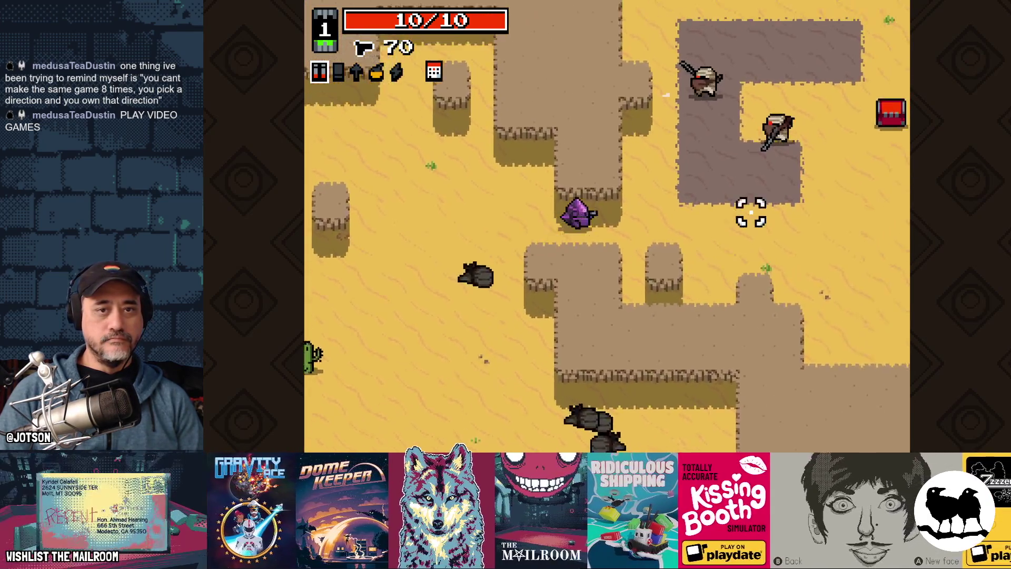
pyautogui.press('d')
pyautogui.click(728, 154)
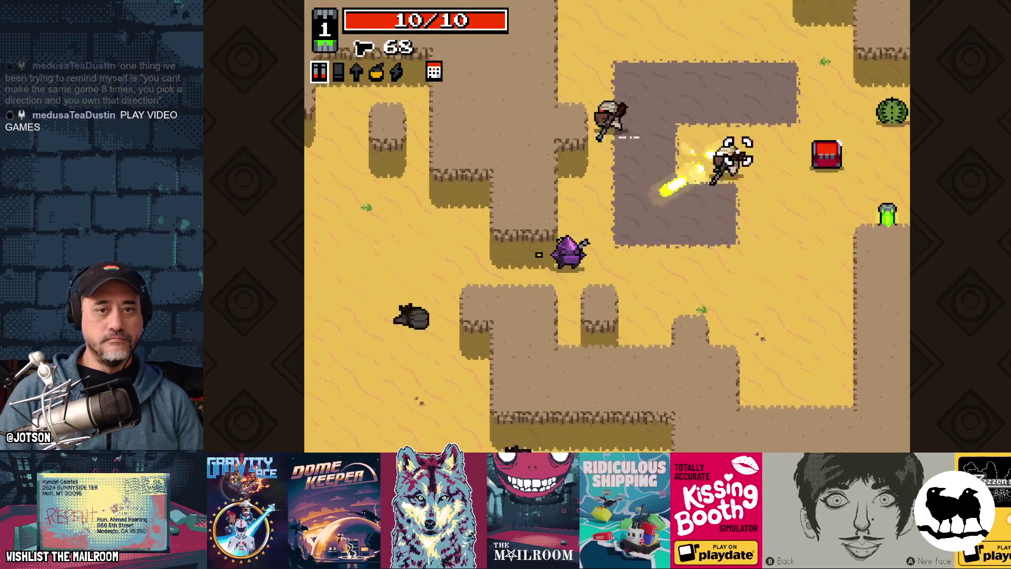
pyautogui.click(662, 90)
pyautogui.click(513, 106)
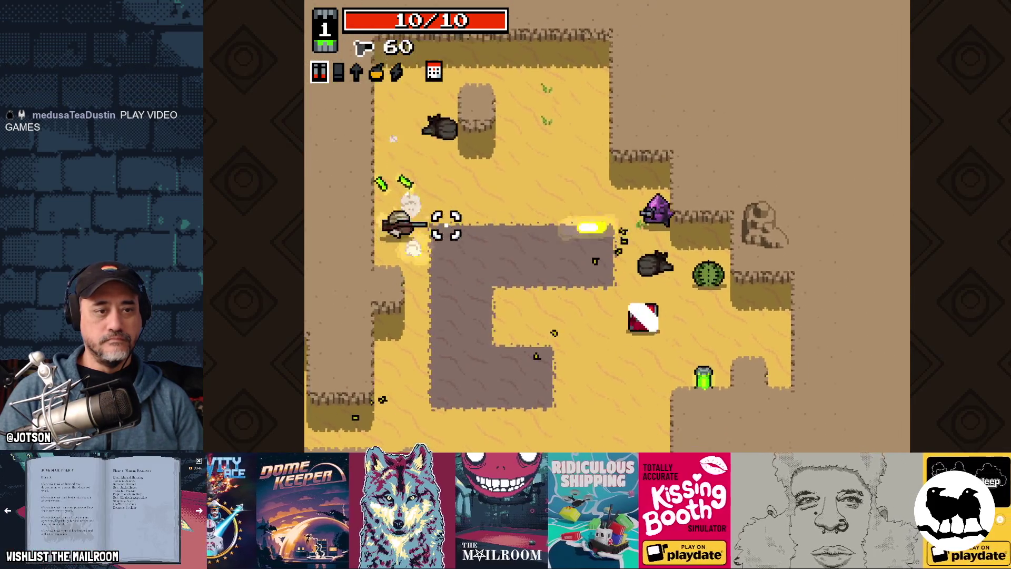
pyautogui.press('w')
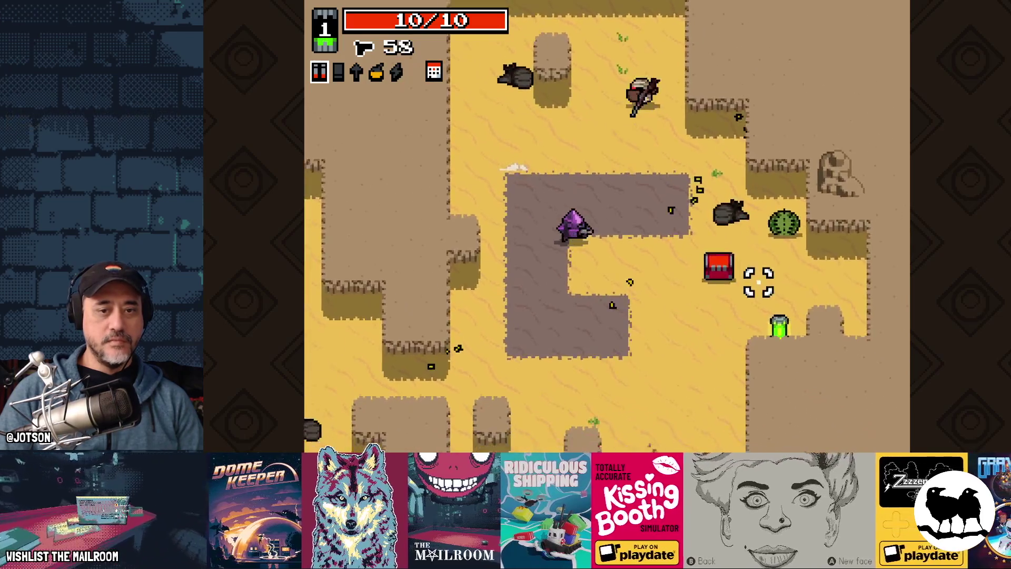
pyautogui.click(753, 285)
pyautogui.click(734, 296)
pyautogui.click(734, 292)
pyautogui.press('e')
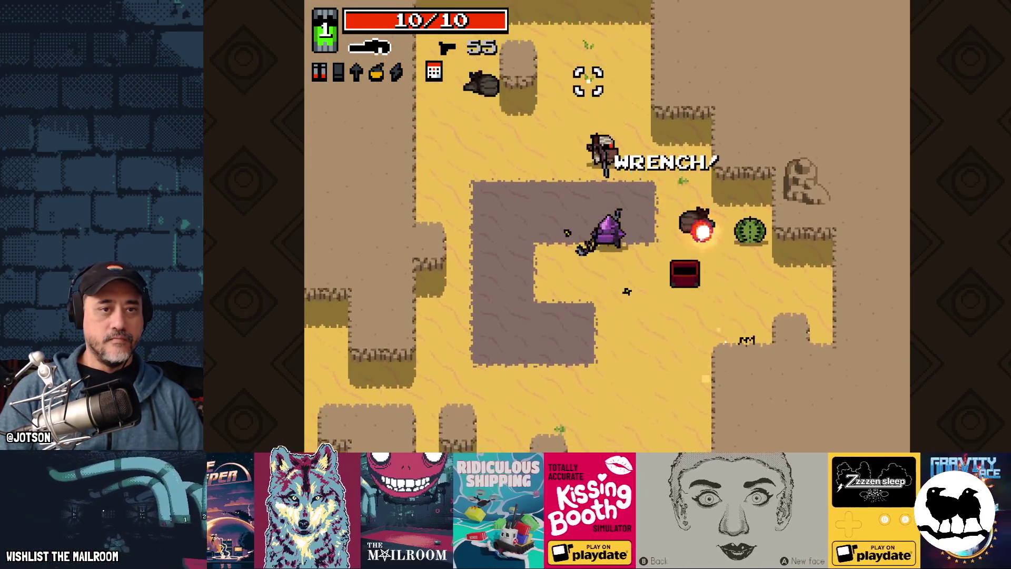
# Collect the bullet ammo and walk between the rock walls into the purple portal
pyautogui.press('w')
pyautogui.press('d')
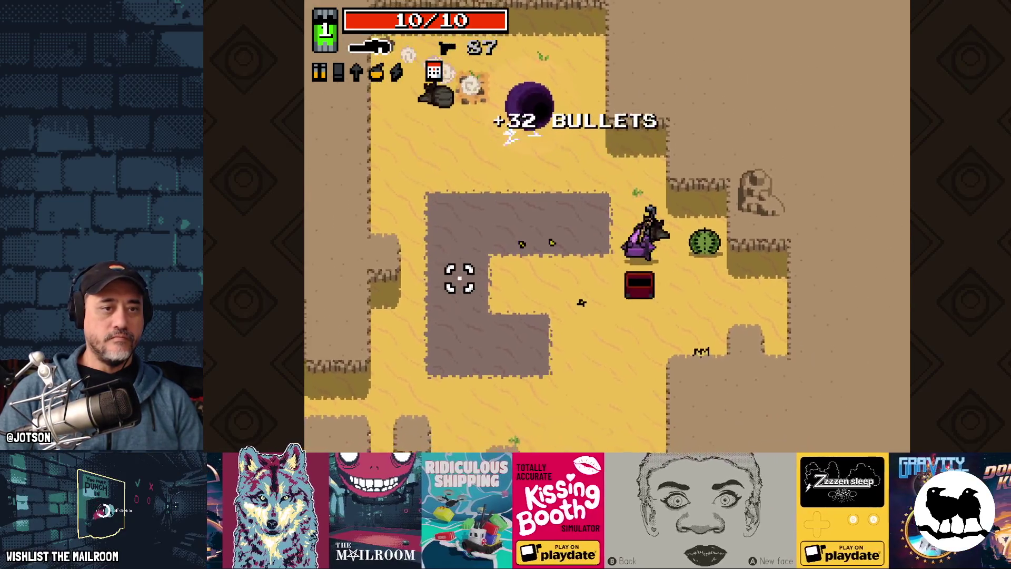
pyautogui.press('a')
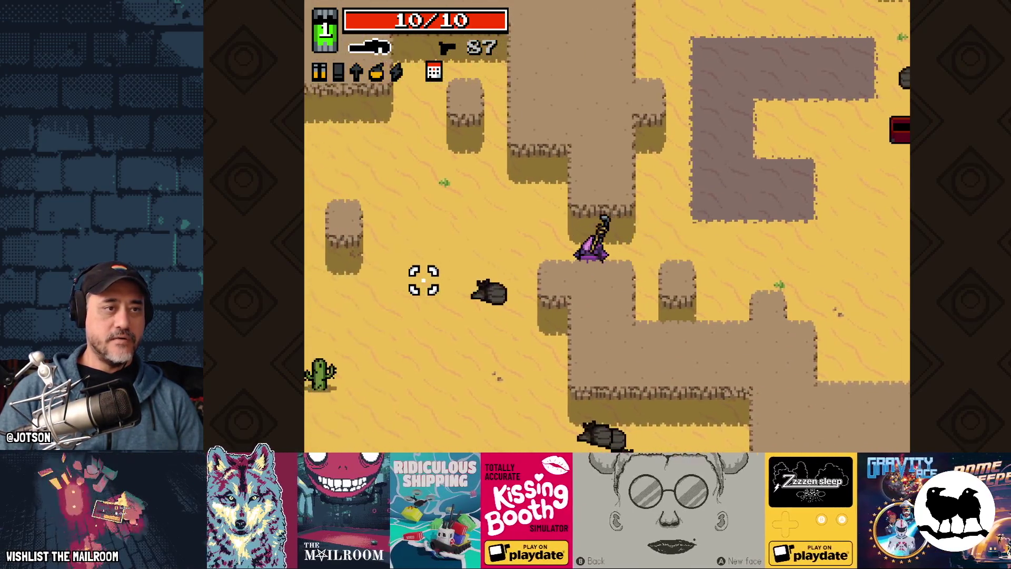
pyautogui.press('s')
pyautogui.press('d')
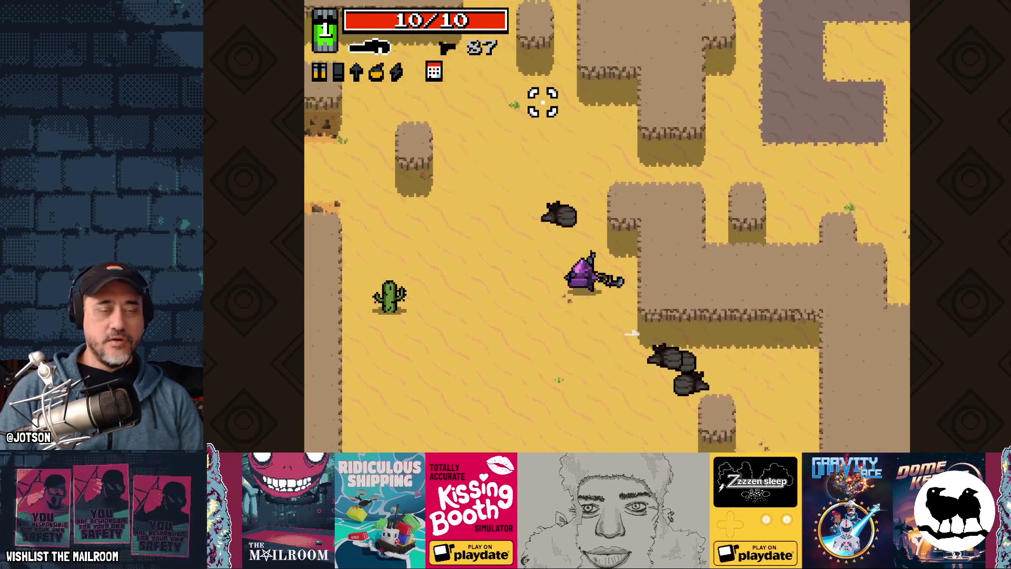
pyautogui.press('w')
pyautogui.press('d')
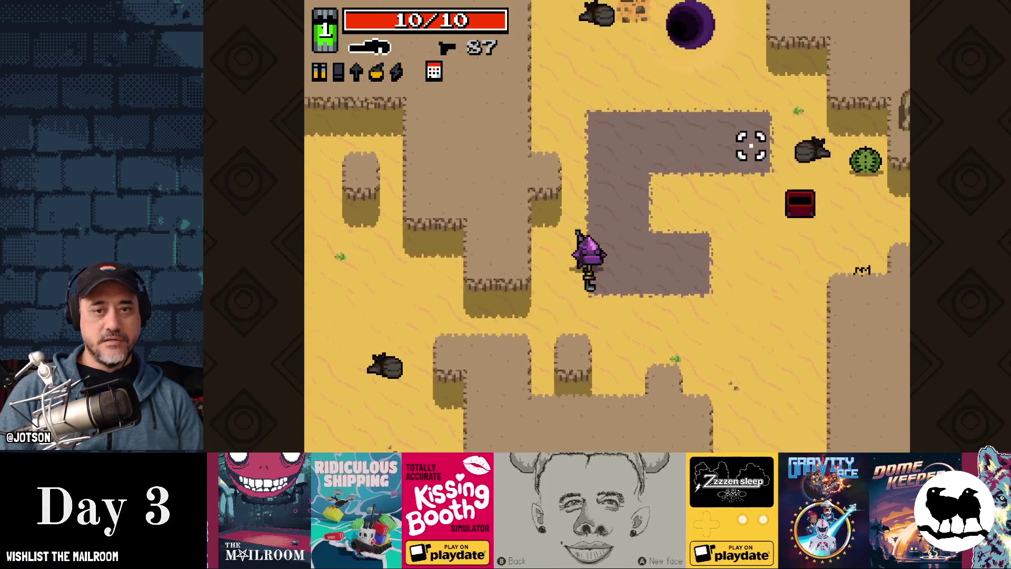
pyautogui.press('w')
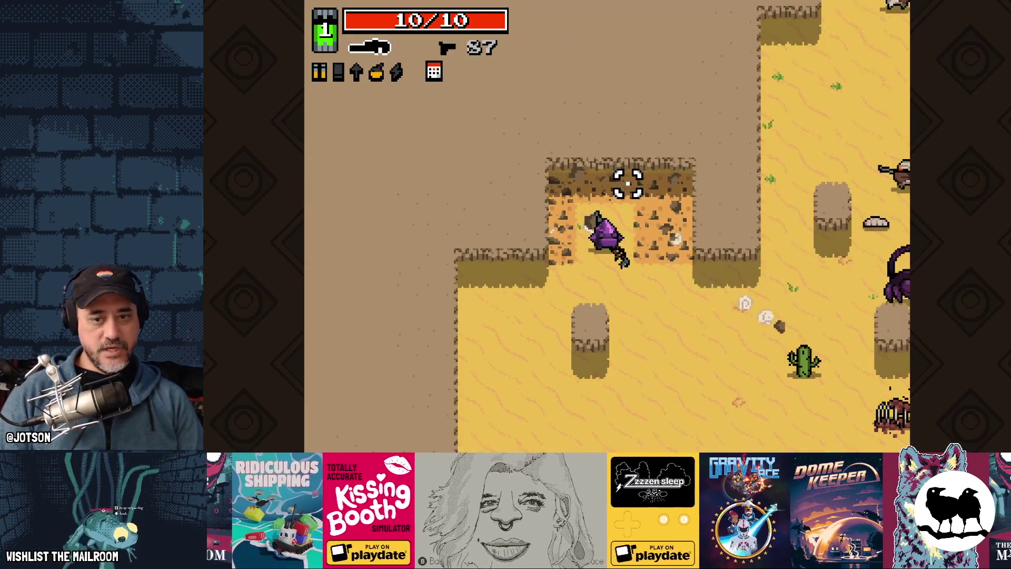
# Blast the enemy group in the new area and pick up the machinegun
pyautogui.press('s')
pyautogui.press('d')
pyautogui.click(763, 283)
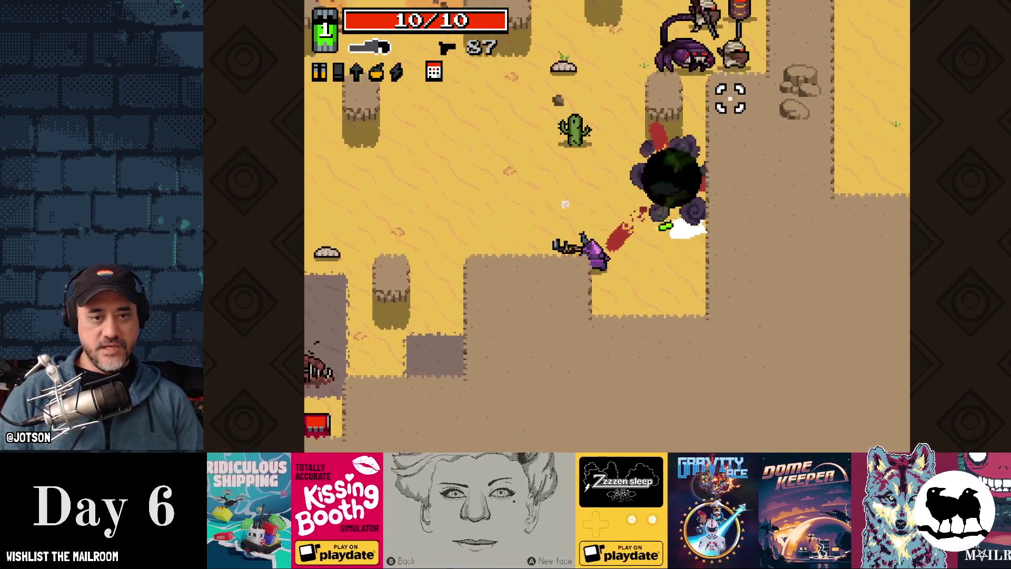
pyautogui.press('w')
pyautogui.press('a')
pyautogui.click(706, 212)
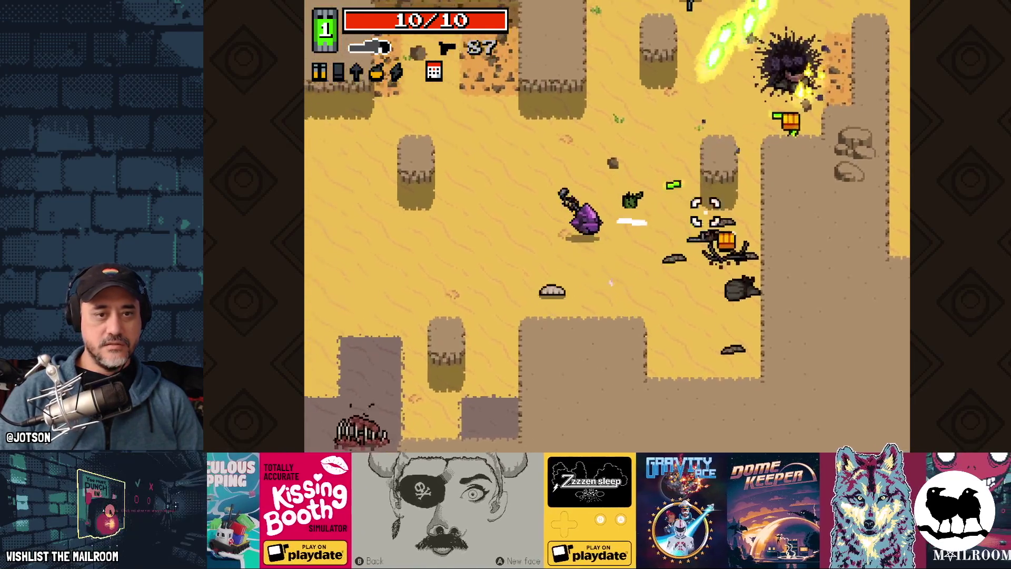
pyautogui.press('d')
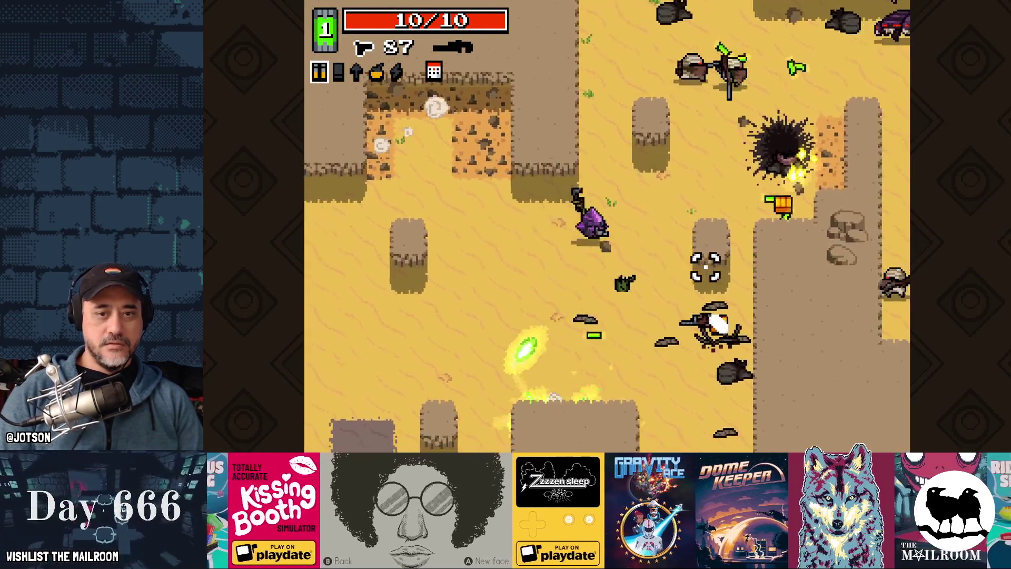
pyautogui.press('e')
# Clear the remaining enemies with the machinegun while moving around the area
pyautogui.press('w')
pyautogui.click(738, 151)
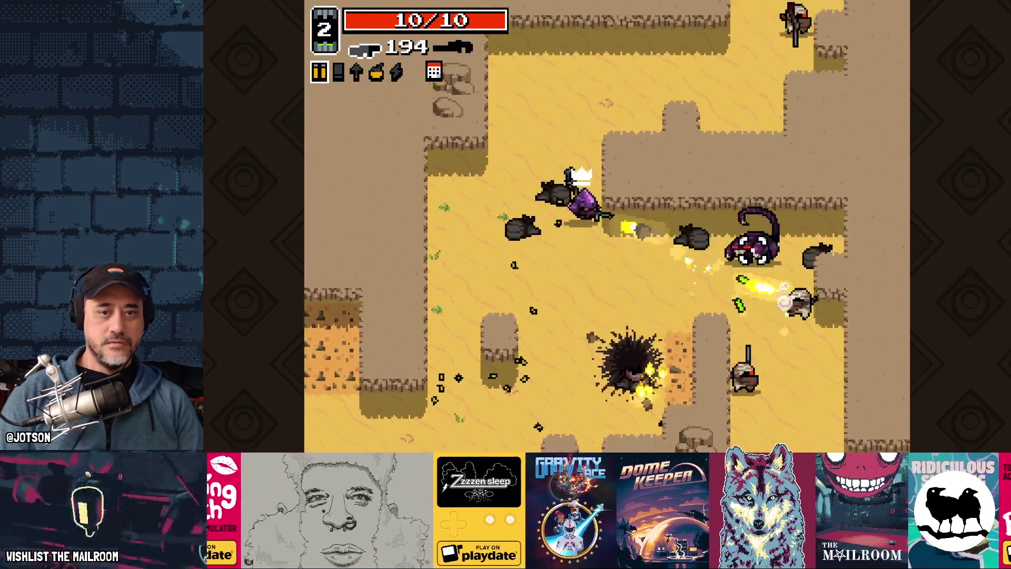
pyautogui.press('s')
pyautogui.click(750, 247)
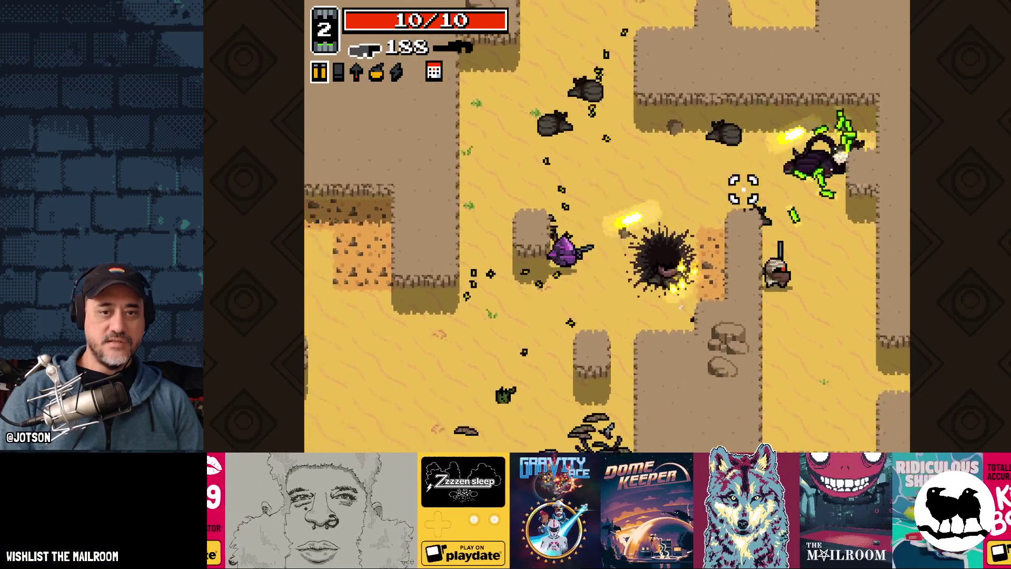
pyautogui.click(606, 357)
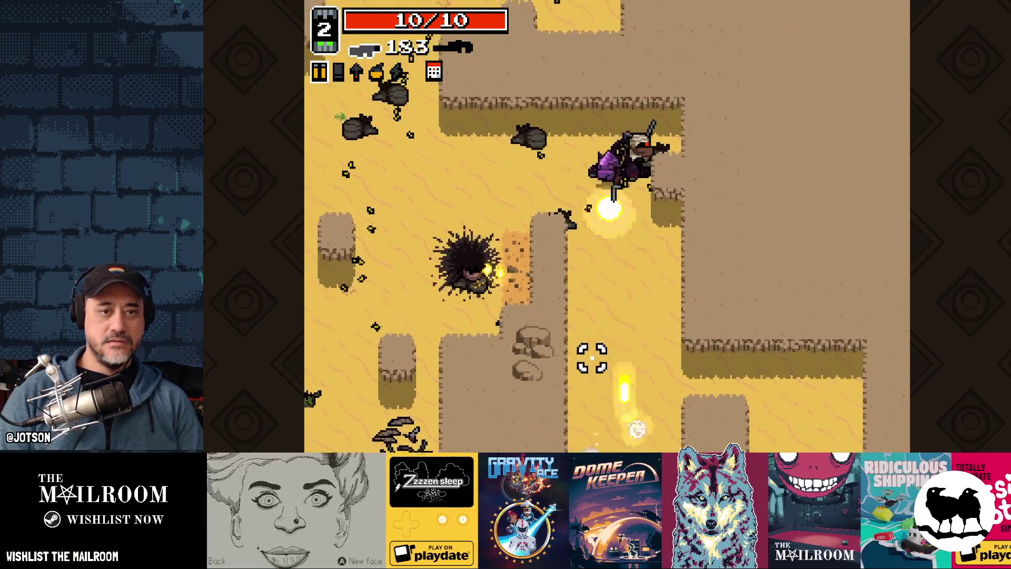
pyautogui.click(579, 361)
pyautogui.click(548, 354)
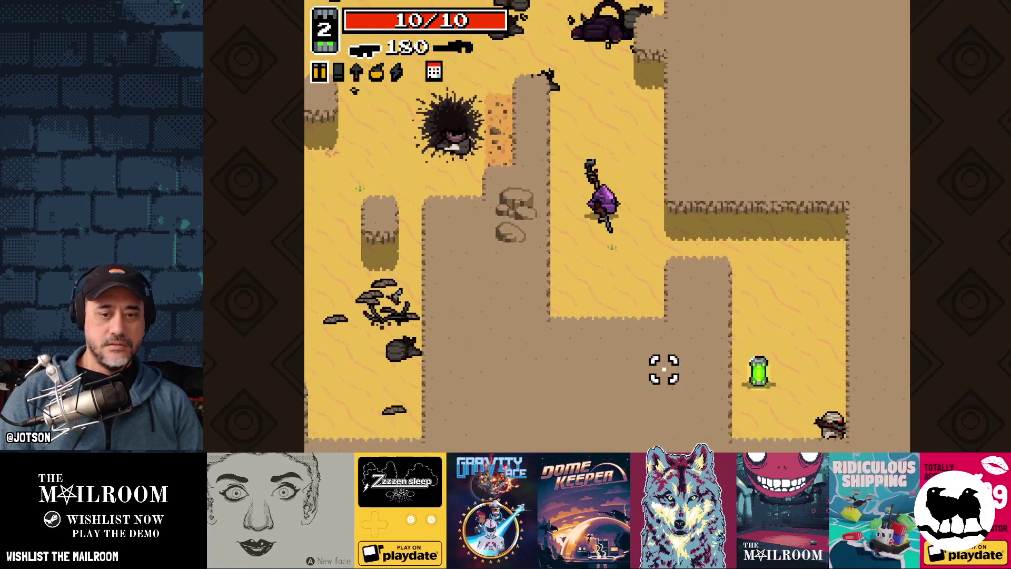
pyautogui.click(582, 365)
pyautogui.click(526, 337)
pyautogui.click(514, 329)
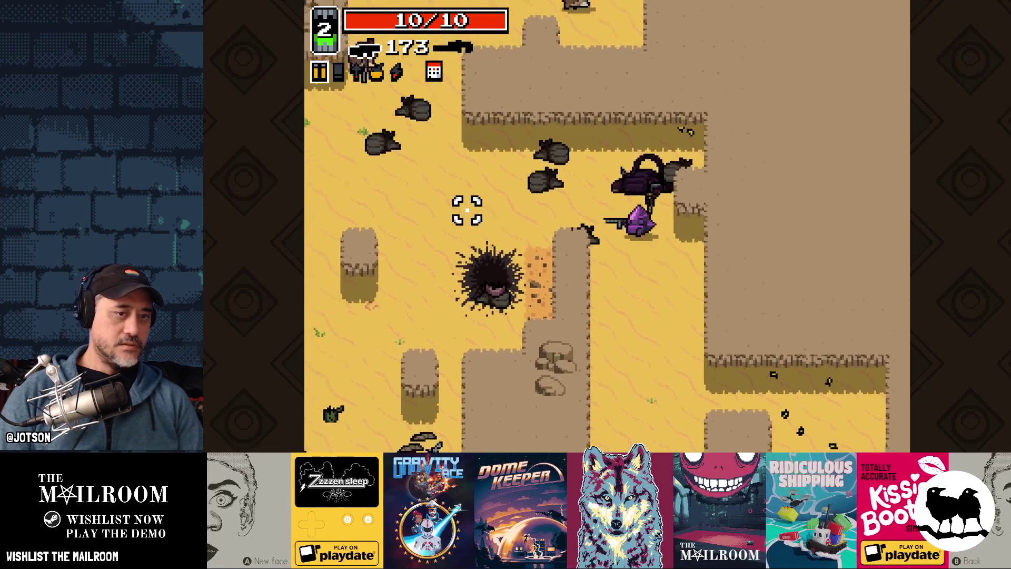
pyautogui.click(532, 355)
pyautogui.click(547, 367)
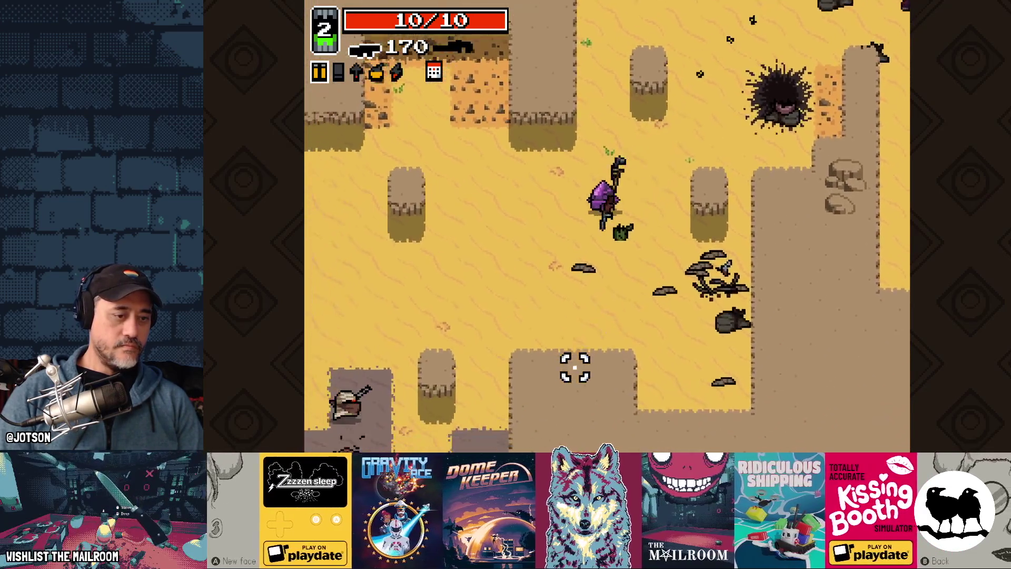
pyautogui.click(478, 350)
pyautogui.click(548, 372)
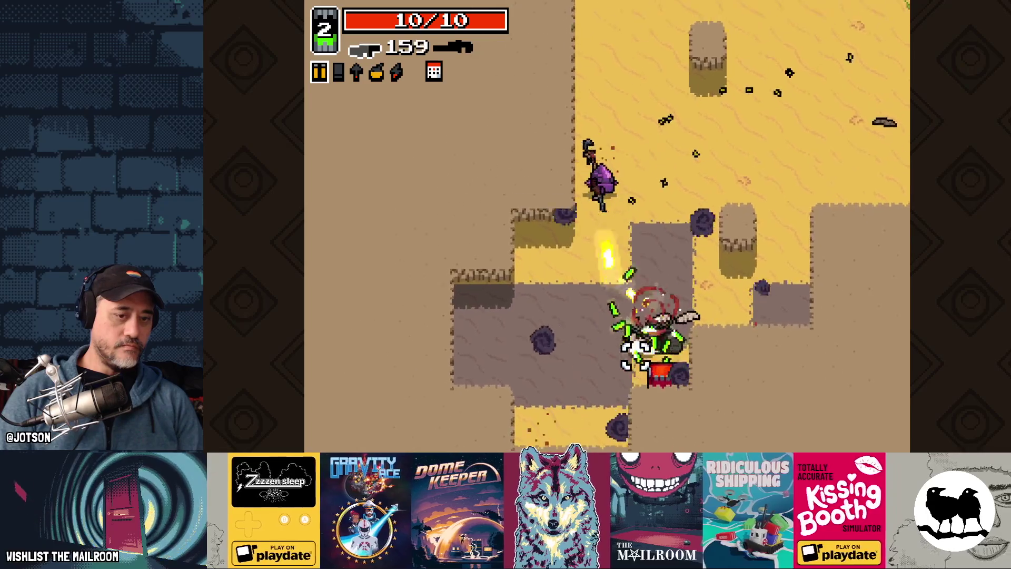
# Pick up the Slugger, fight the bandits near the chest, and raise the crystal shield
pyautogui.press('w')
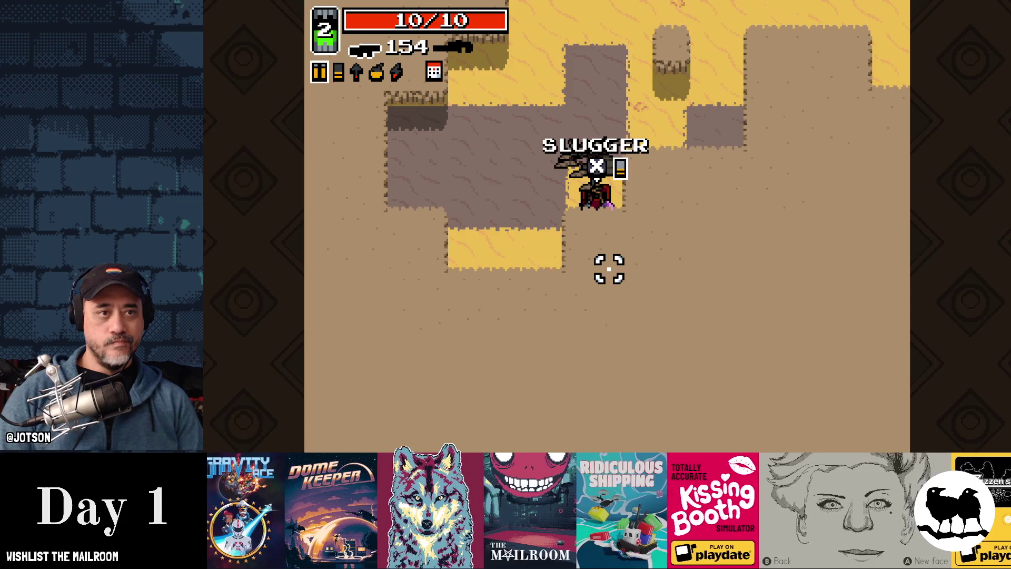
pyautogui.press('e')
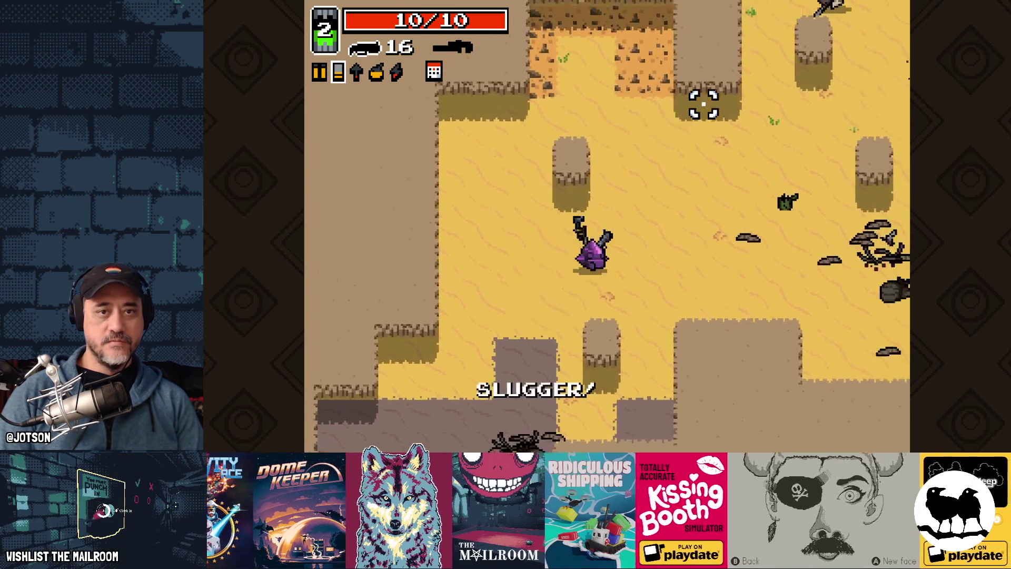
pyautogui.press('w')
pyautogui.press('space')
pyautogui.click(584, 90)
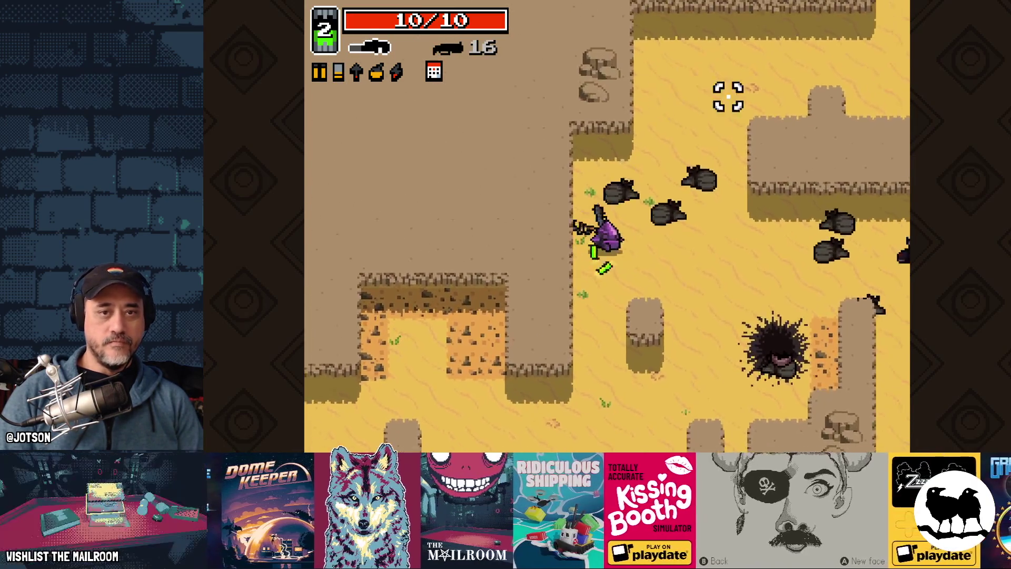
pyautogui.press('w')
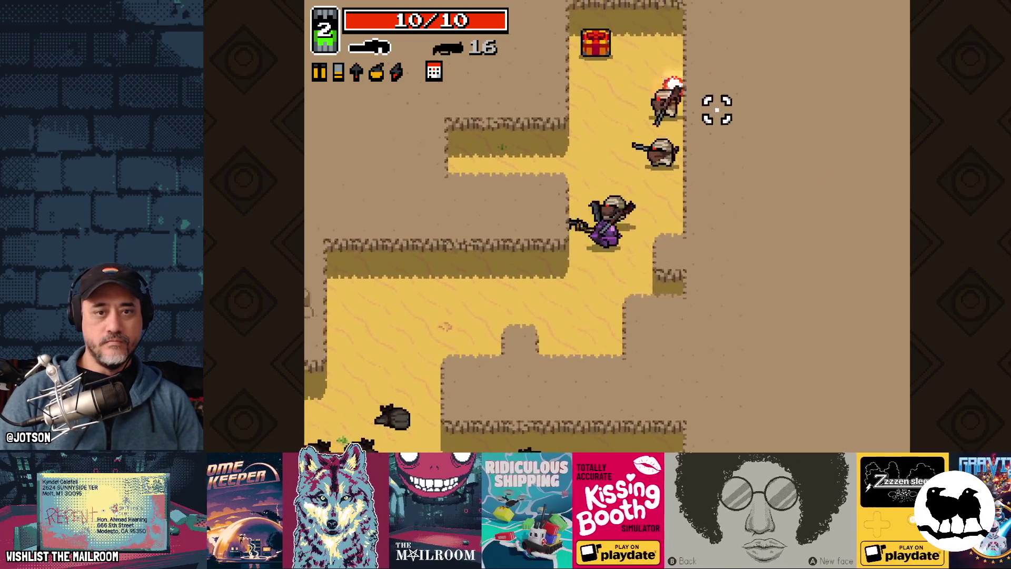
pyautogui.press('w')
pyautogui.click(630, 70)
pyautogui.press('s')
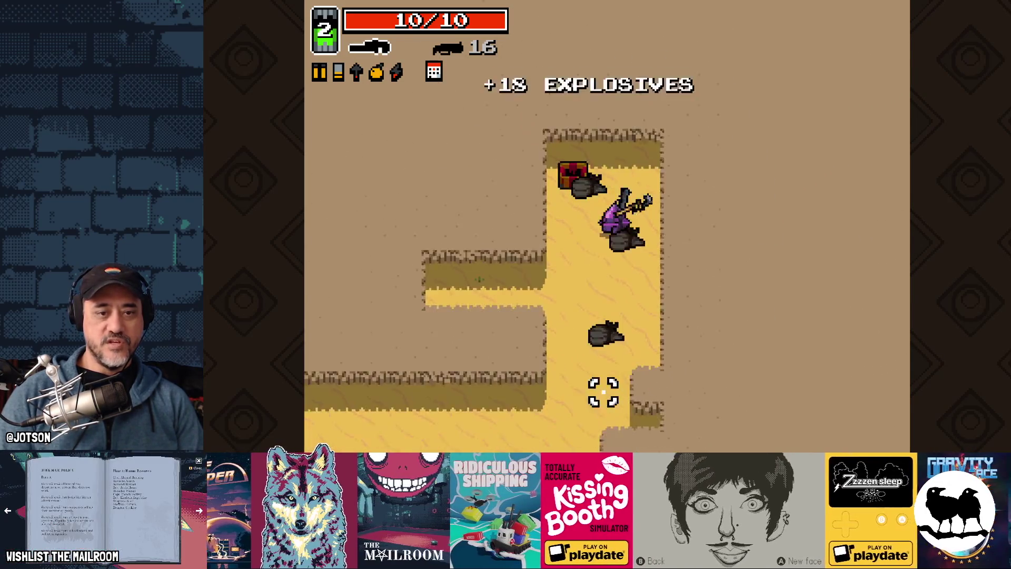
pyautogui.rightClick(542, 355)
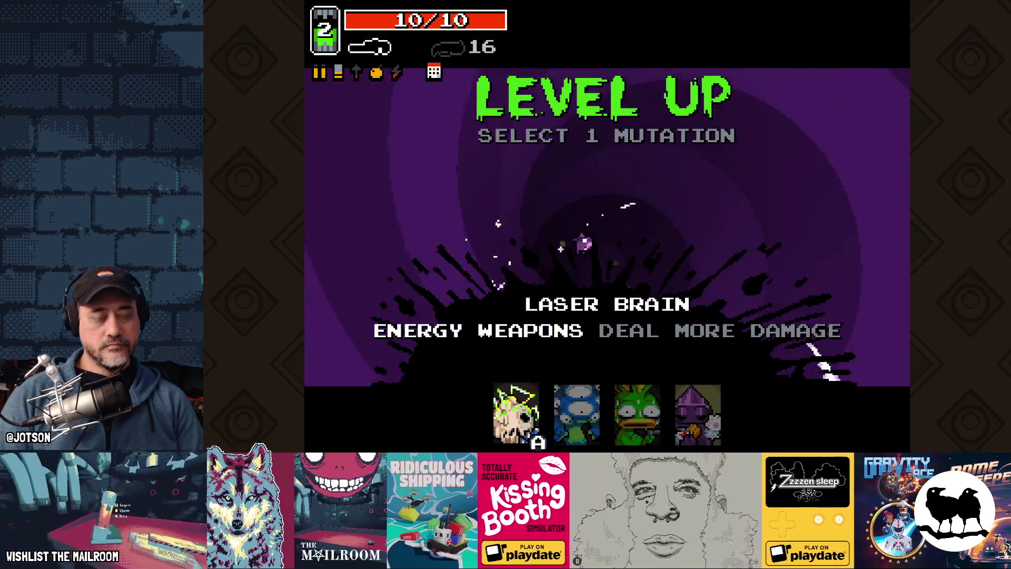
# Take the Laser Brain mutation and fight the maggots along the corridor
pyautogui.click(516, 416)
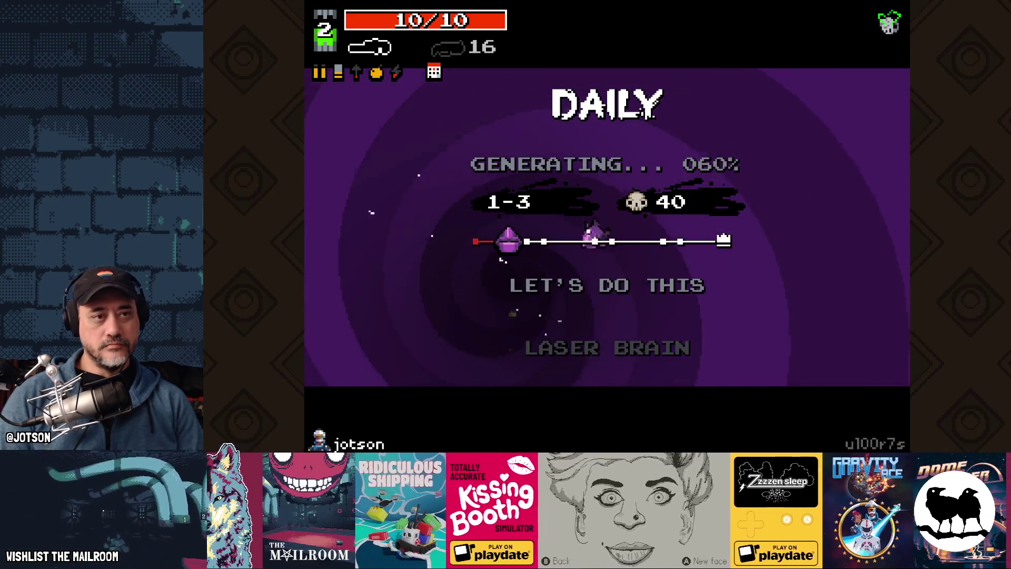
pyautogui.press('a')
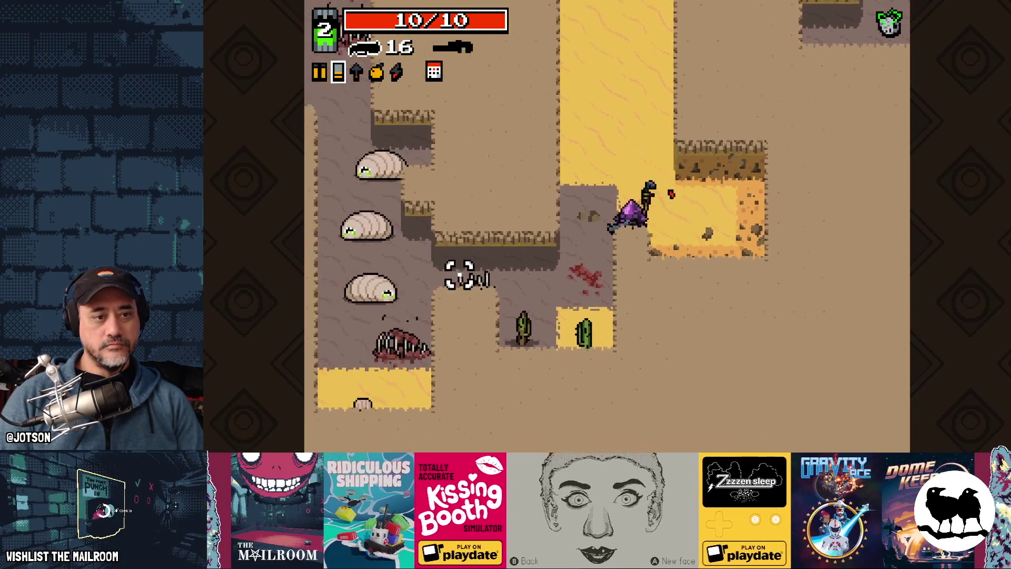
pyautogui.press('space')
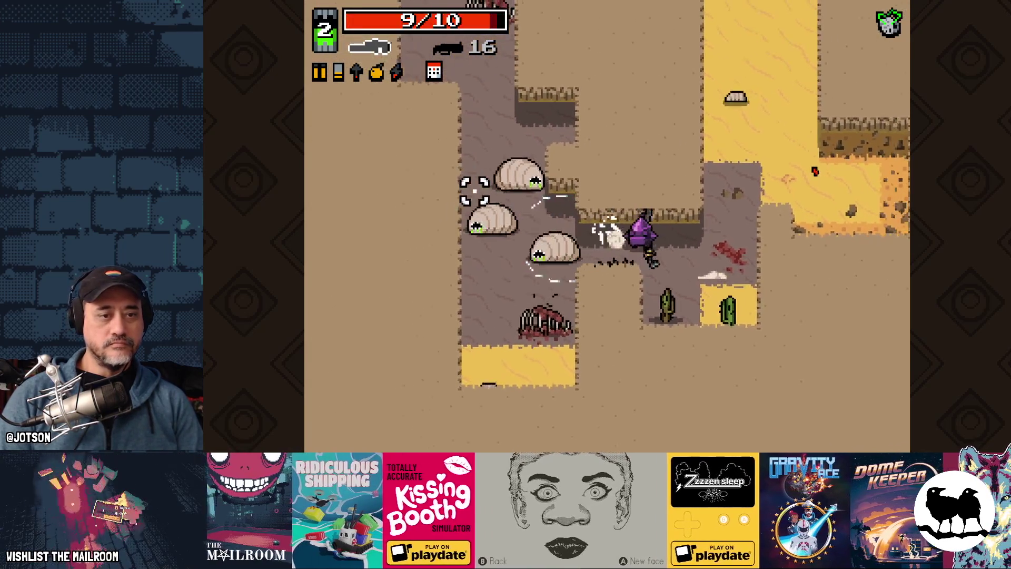
pyautogui.press('d')
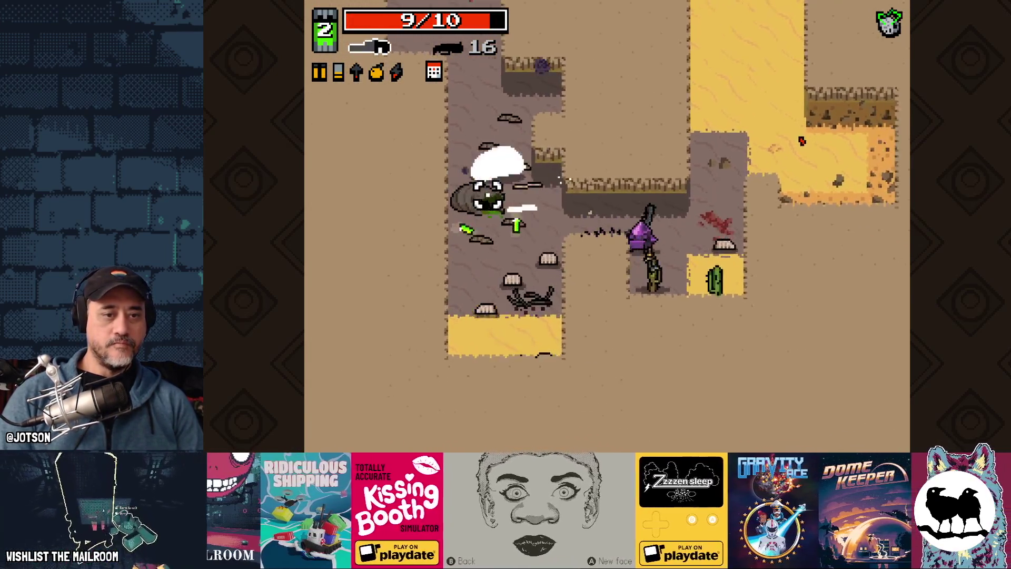
pyautogui.press('d')
pyautogui.click(470, 255)
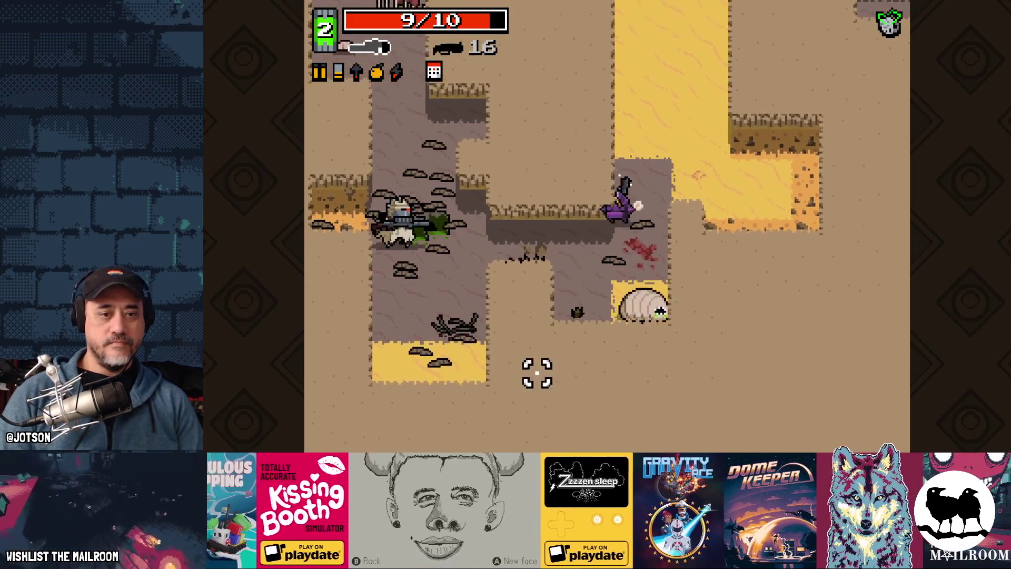
pyautogui.click(575, 356)
# Defeat the big bandit using shots and the crystal shield, then collect its drops
pyautogui.press('w')
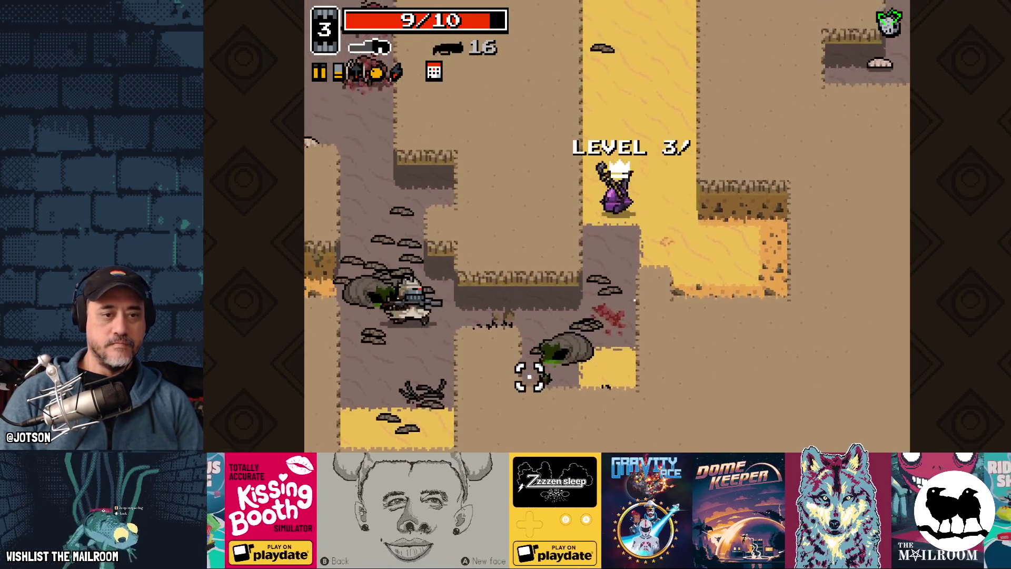
pyautogui.press('space')
pyautogui.press('a')
pyautogui.press('s')
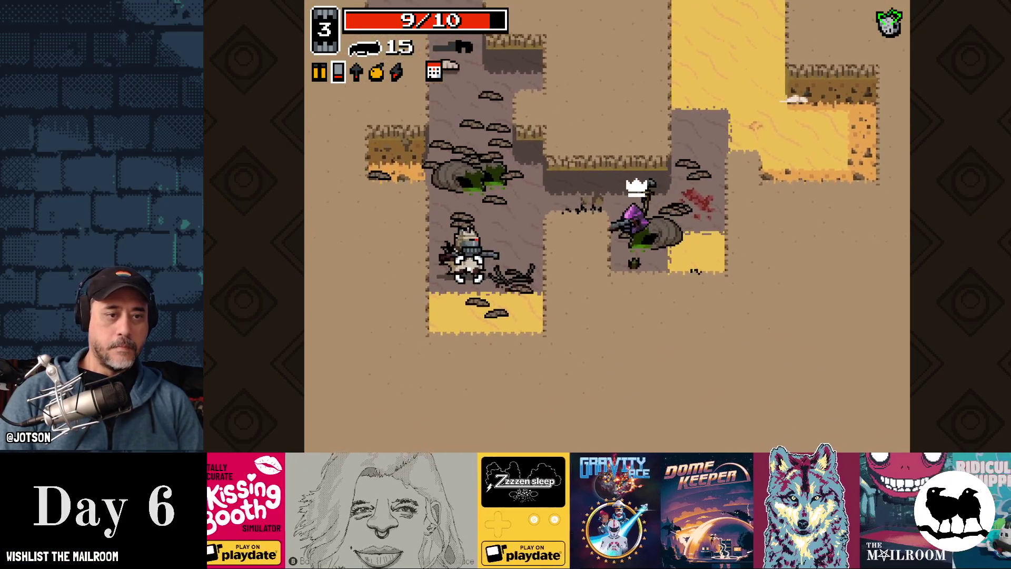
pyautogui.click(481, 276)
pyautogui.rightClick(466, 281)
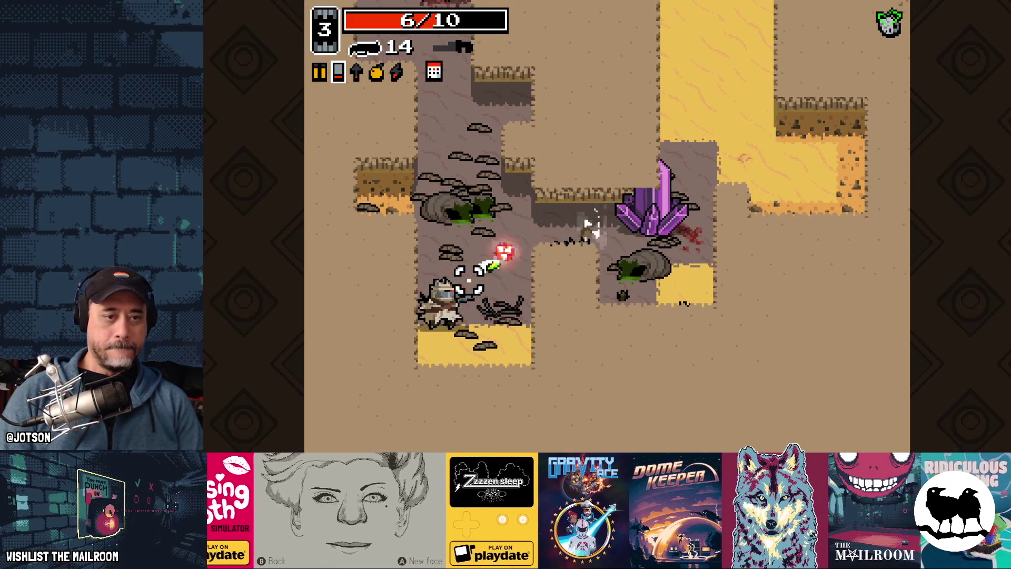
pyautogui.click(469, 279)
pyautogui.press('s')
pyautogui.click(464, 310)
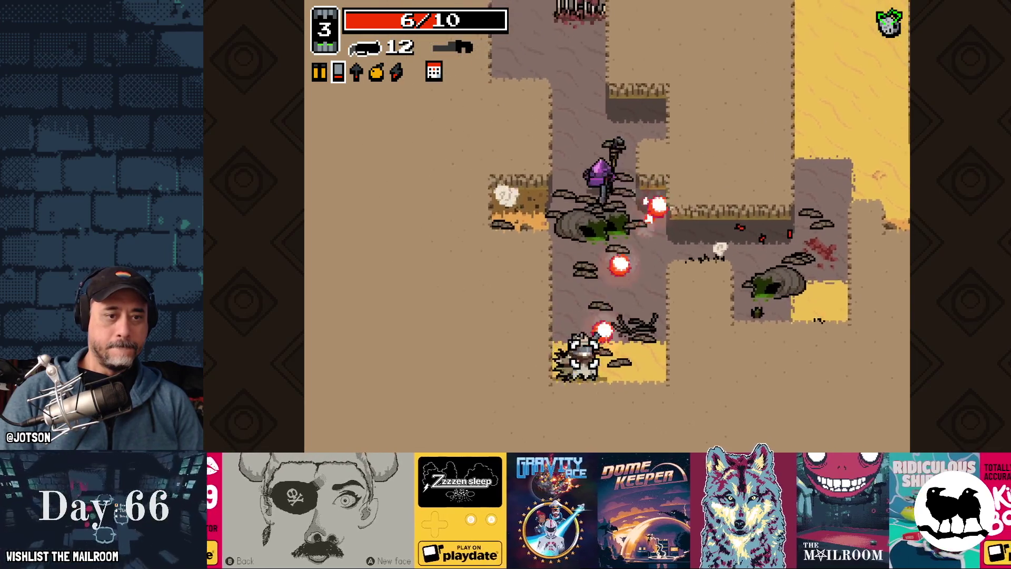
pyautogui.press('s')
pyautogui.click(589, 353)
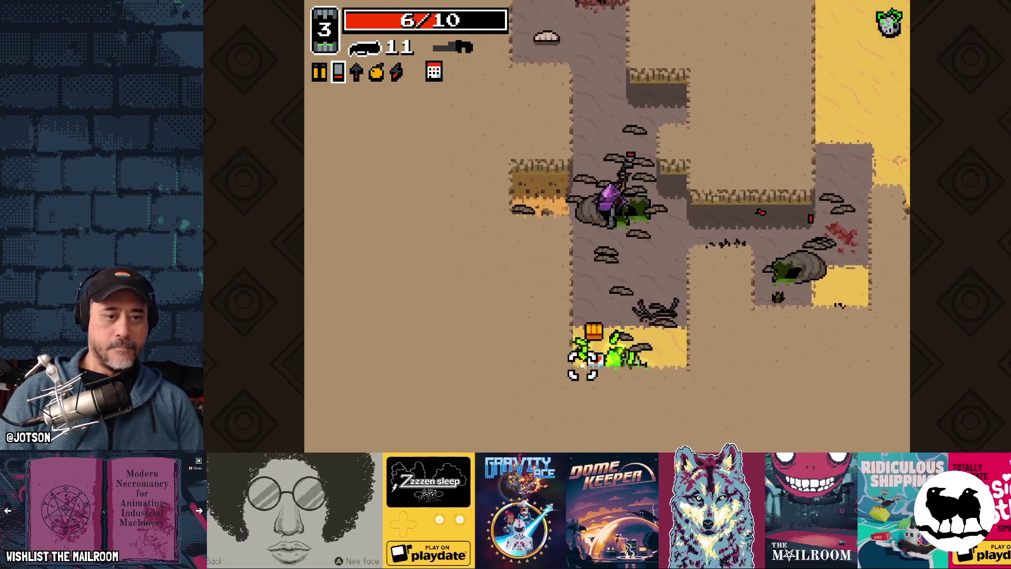
pyautogui.press('s')
pyautogui.press('space')
# Clear the enemies above and the bandit to the right, then head down toward the crossbow
pyautogui.press('w')
pyautogui.click(566, 53)
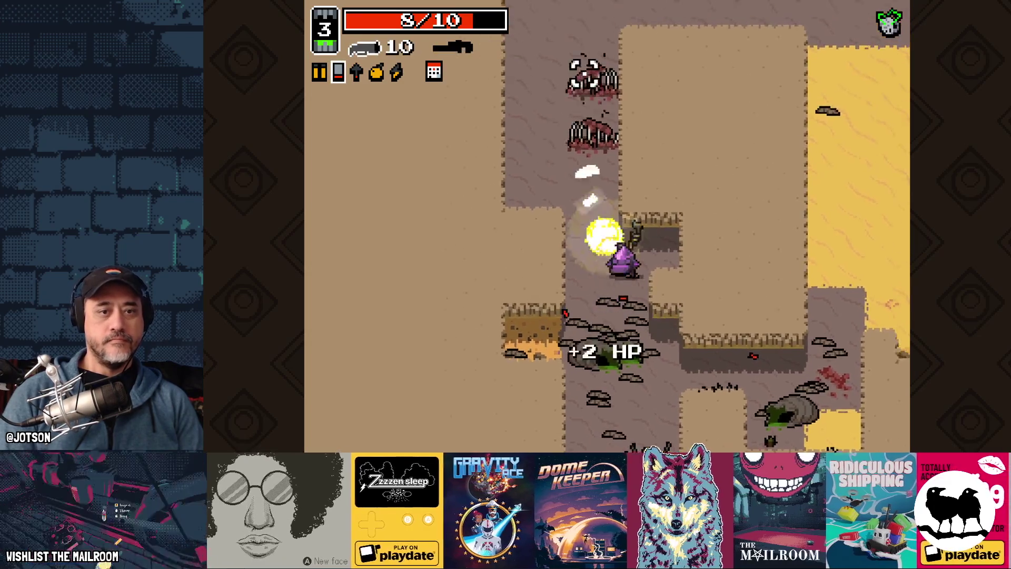
pyautogui.click(613, 79)
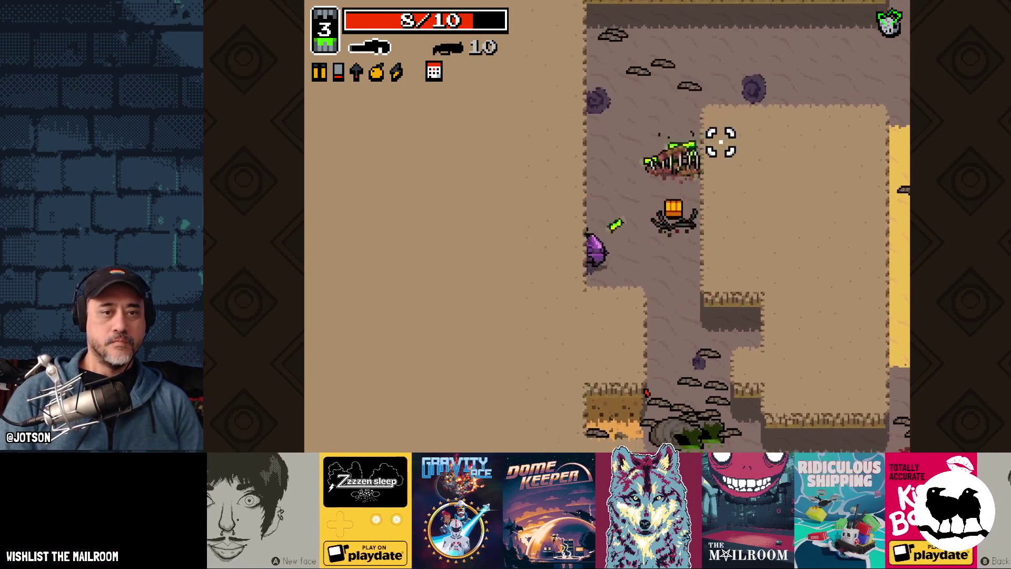
pyautogui.press('d')
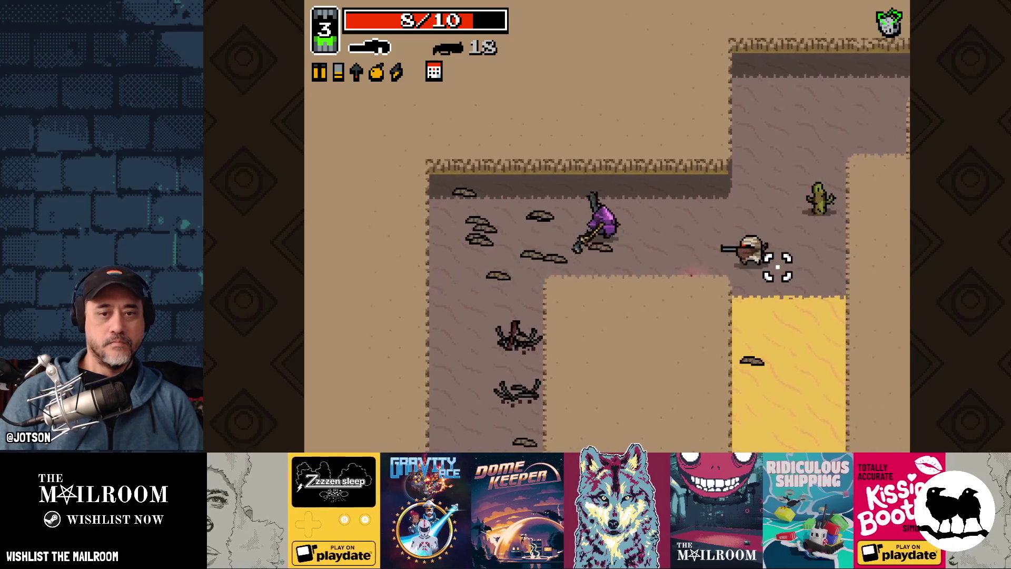
pyautogui.click(740, 300)
pyautogui.press('a')
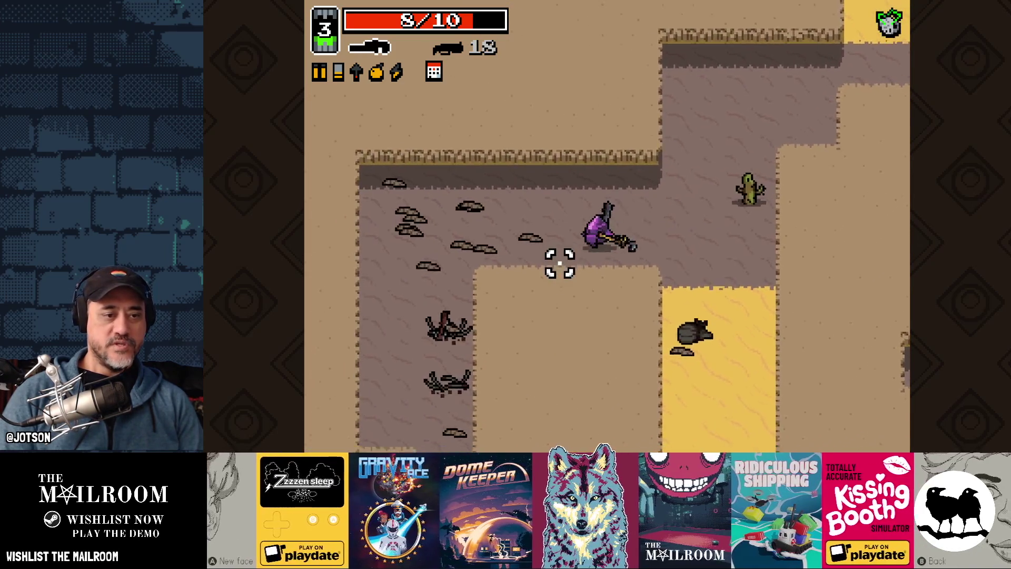
pyautogui.press('s')
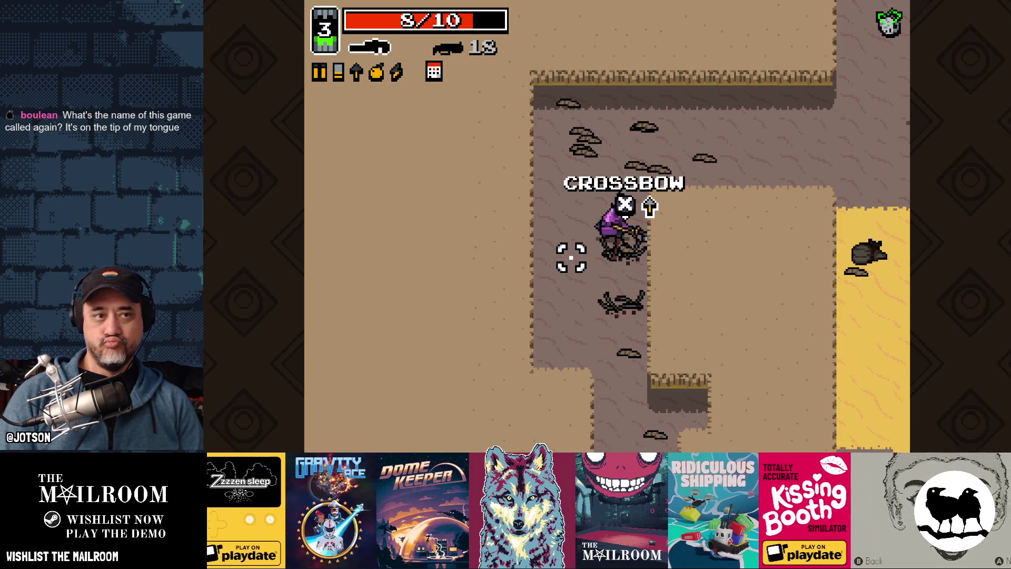
# Leave the corridor, collect the shells and explosives, and fire the laser at the enemies ahead
pyautogui.press('w')
pyautogui.press('d')
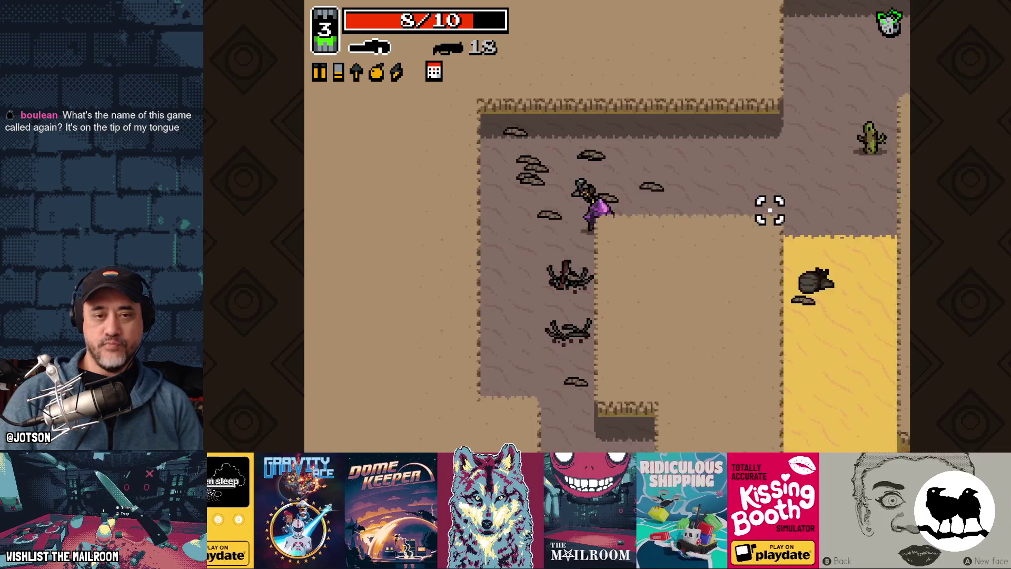
pyautogui.press('d')
pyautogui.press('w')
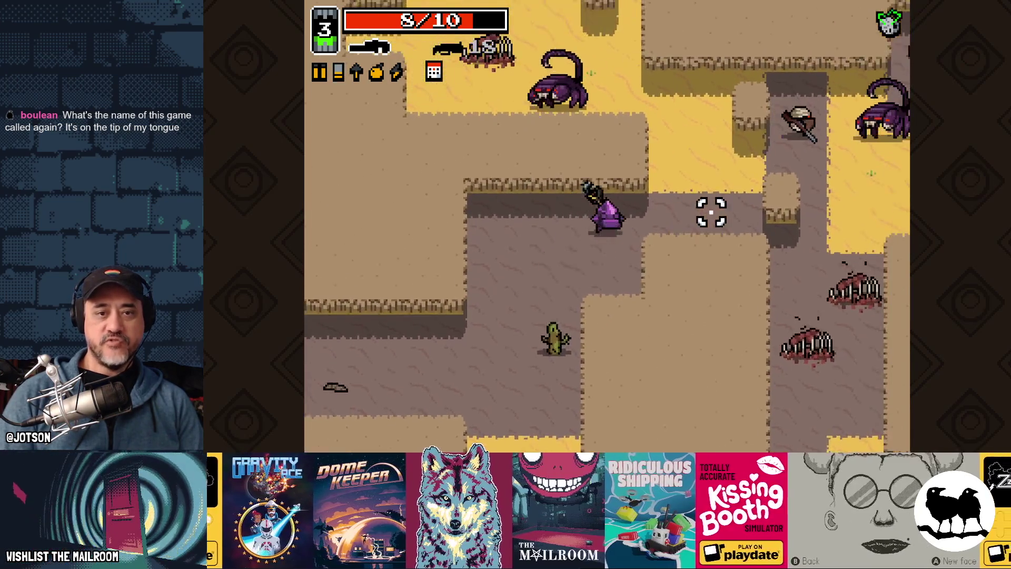
pyautogui.press('s')
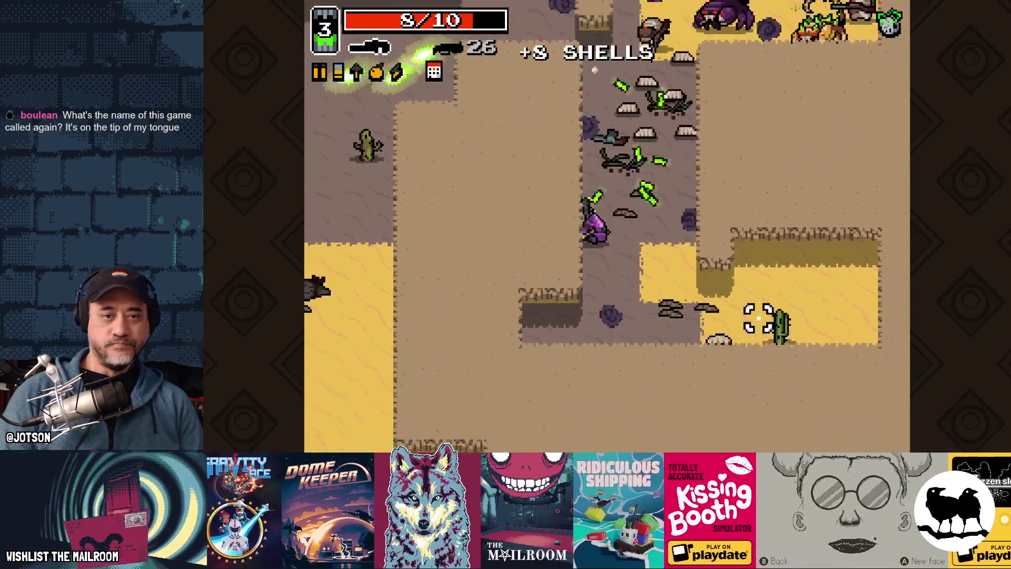
pyautogui.press('a')
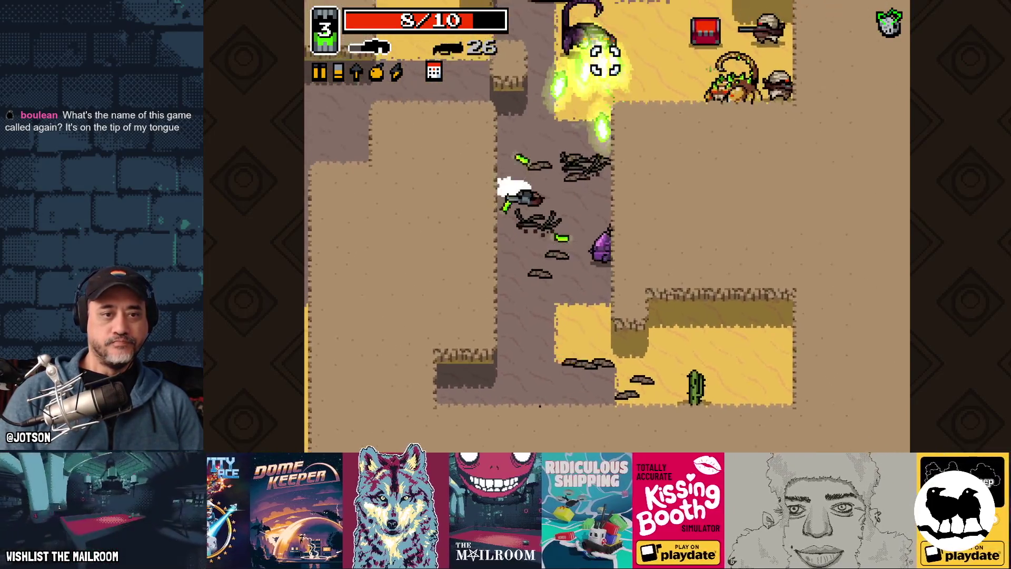
pyautogui.press('d')
pyautogui.press('w')
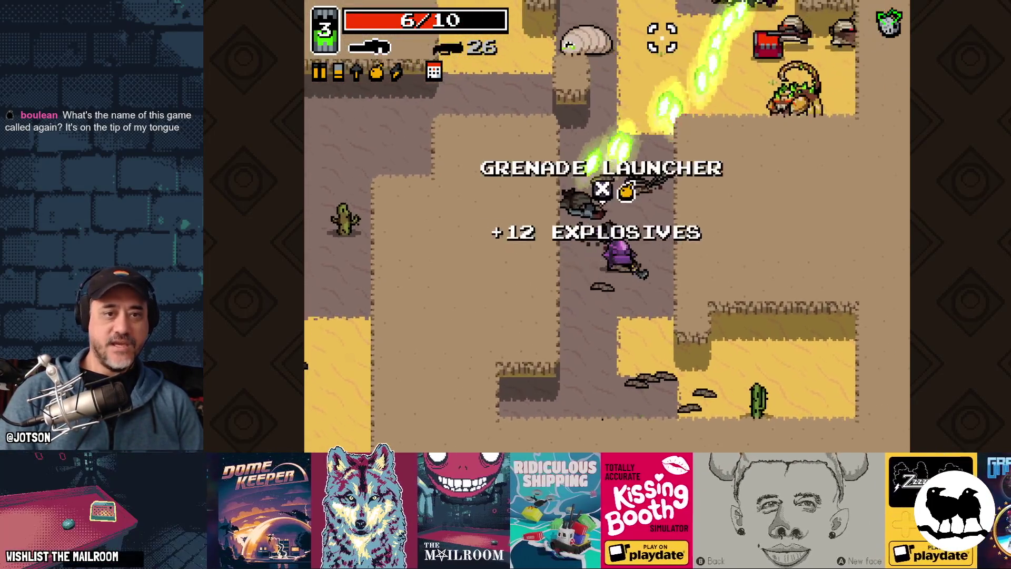
pyautogui.press('s')
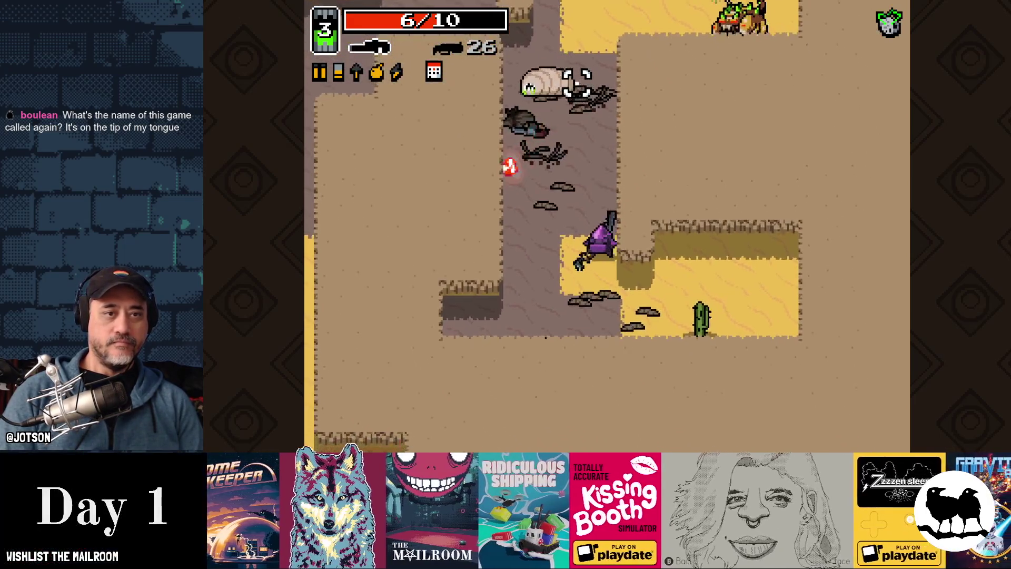
pyautogui.press('w')
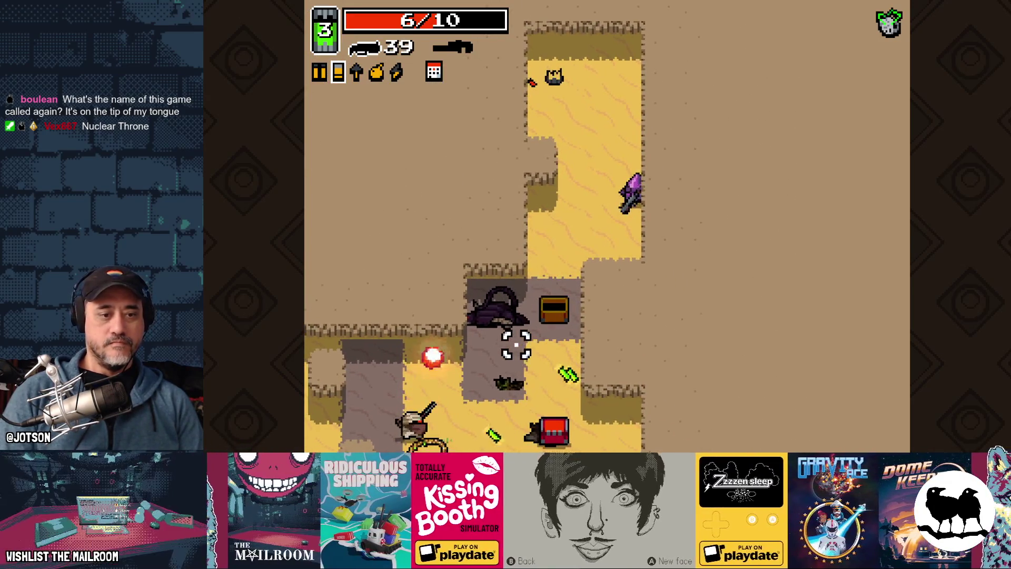
pyautogui.click(647, 372)
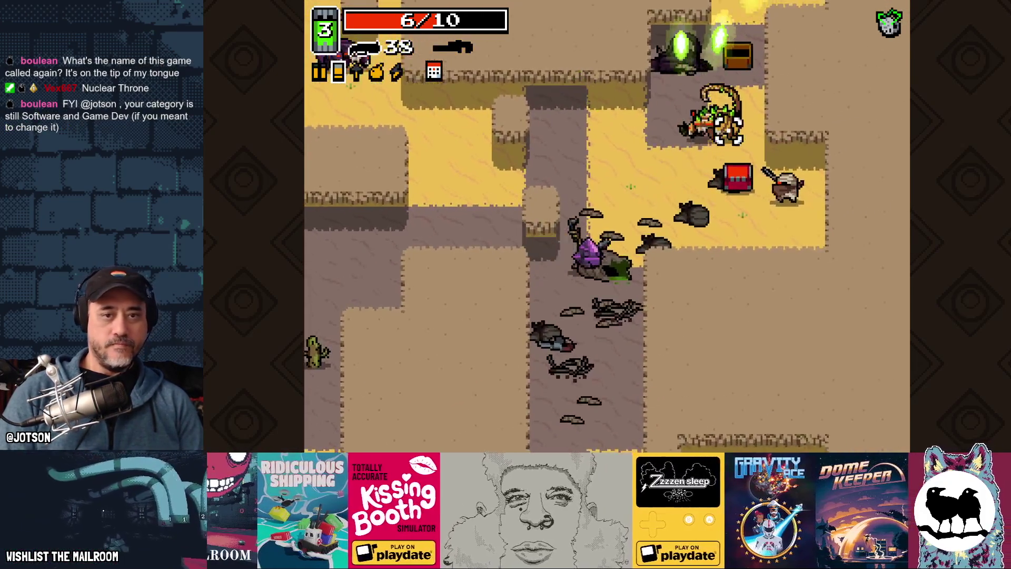
# Head up the corridor, pick up the Grenade Launcher, and shoot enemies across the desert
pyautogui.press('w')
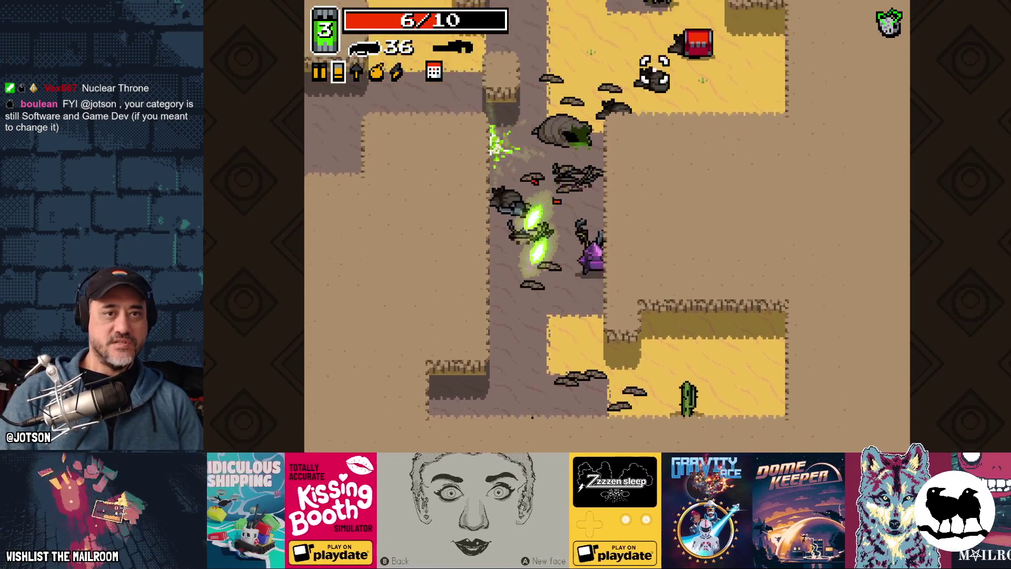
pyautogui.press('w')
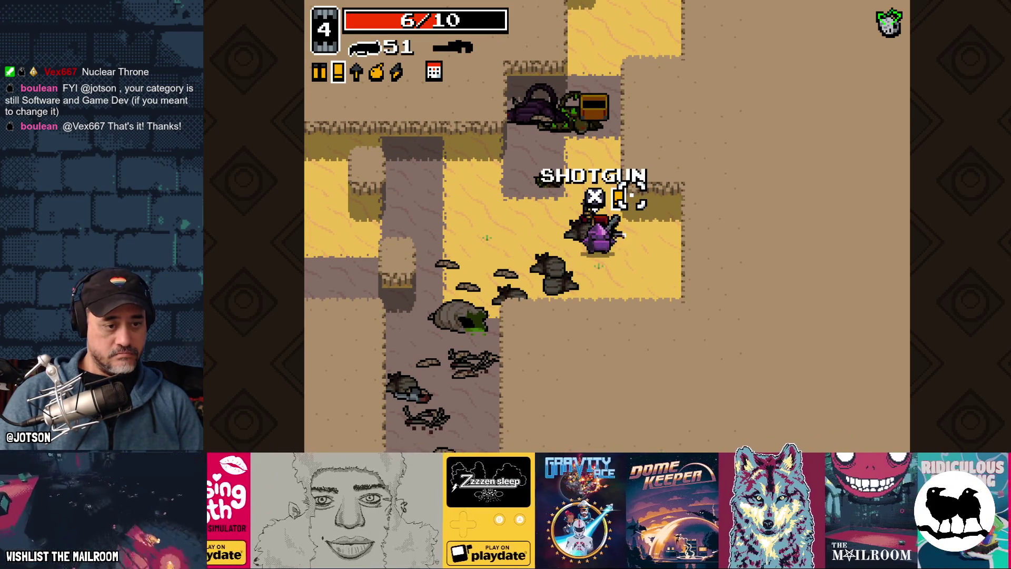
pyautogui.press('s')
pyautogui.press('a')
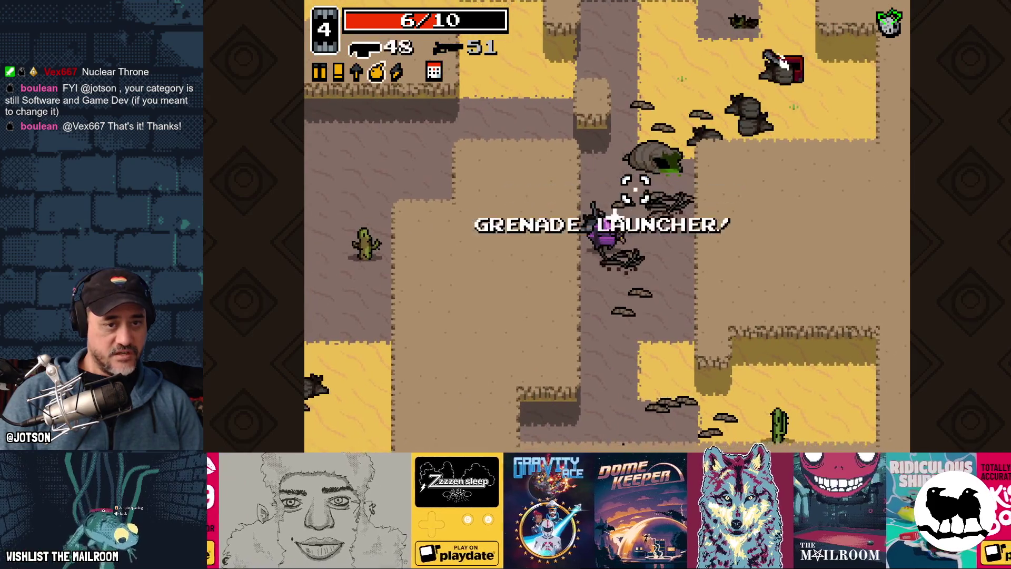
pyautogui.press('w')
pyautogui.press('d')
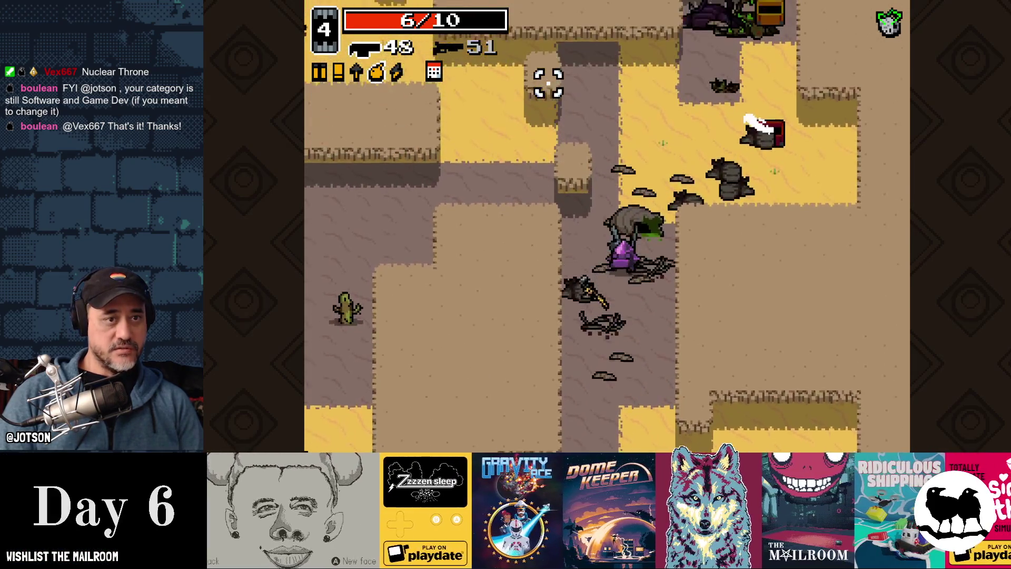
pyautogui.press('w')
pyautogui.press('a')
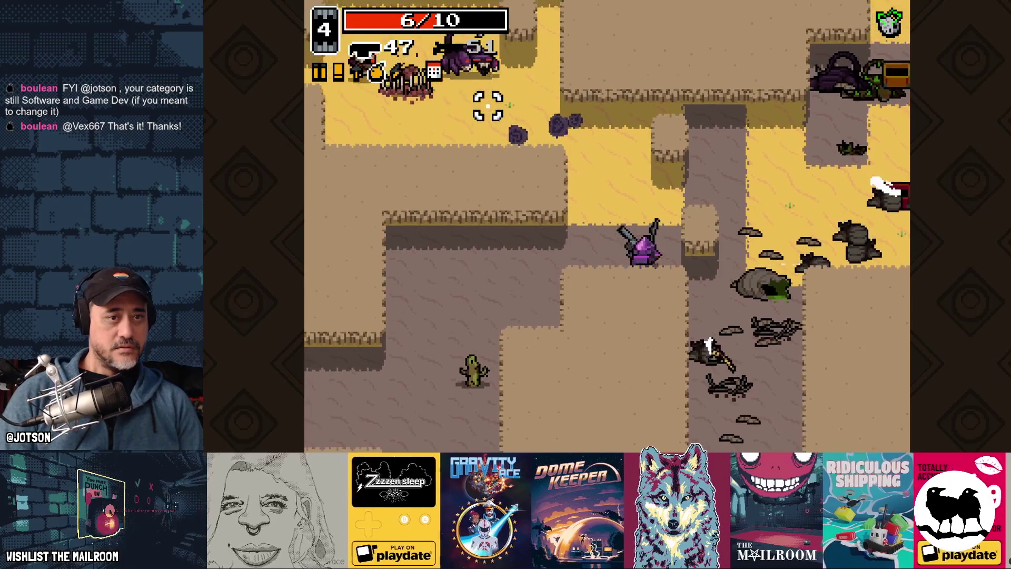
pyautogui.press('w')
pyautogui.press('d')
pyautogui.click(484, 109)
pyautogui.press('a')
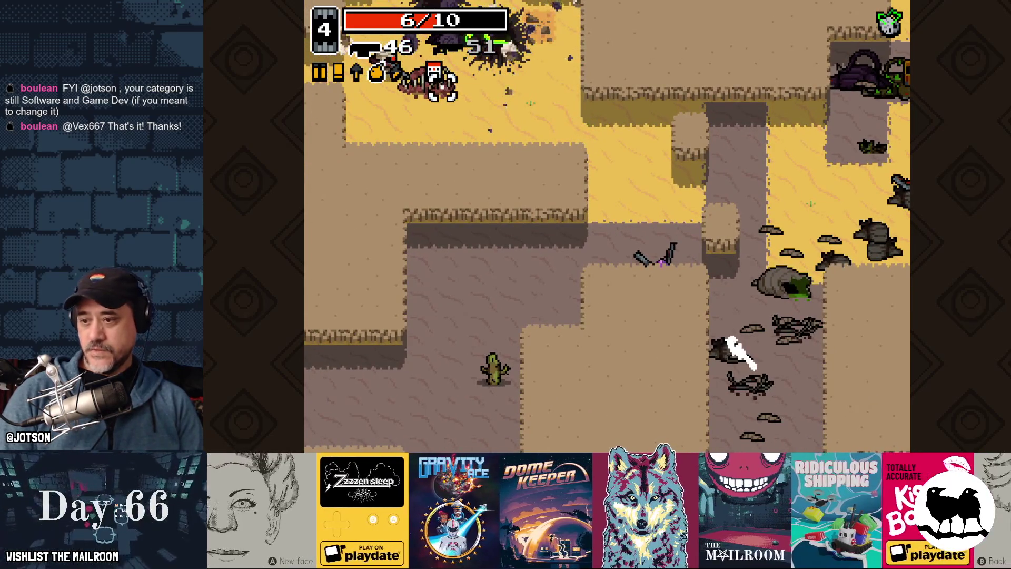
pyautogui.press('d')
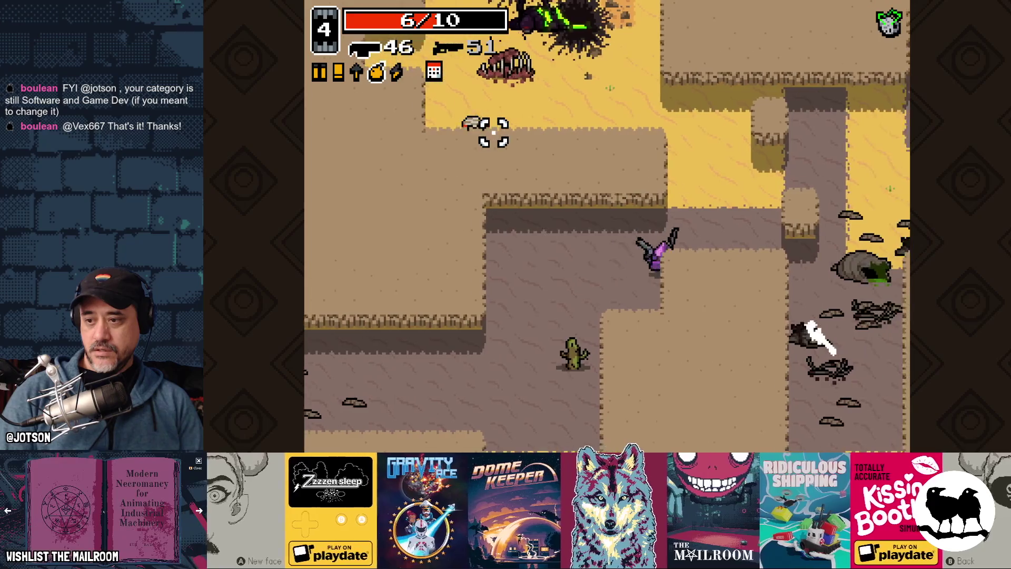
pyautogui.press('w')
# Swap weapons, dodge the explosions, pass the Slugger pickup, and enter the exit portal
pyautogui.press('a')
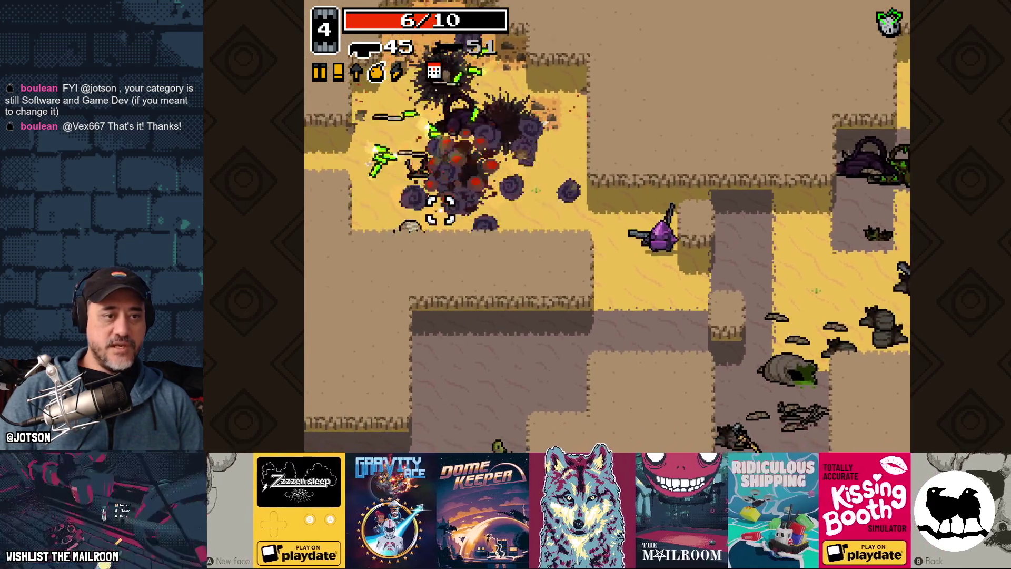
pyautogui.press('w')
pyautogui.press('space')
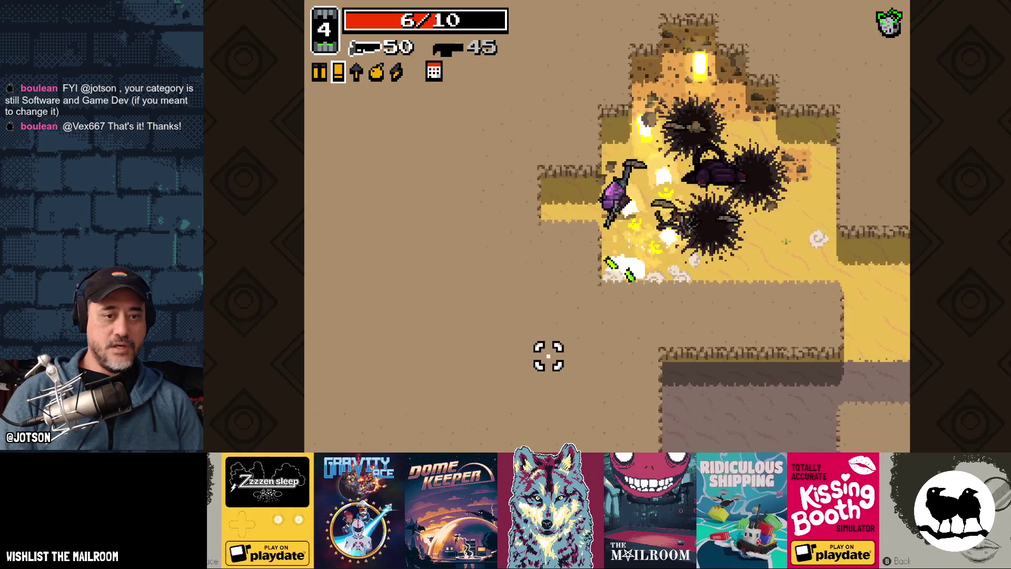
pyautogui.press('d')
pyautogui.press('s')
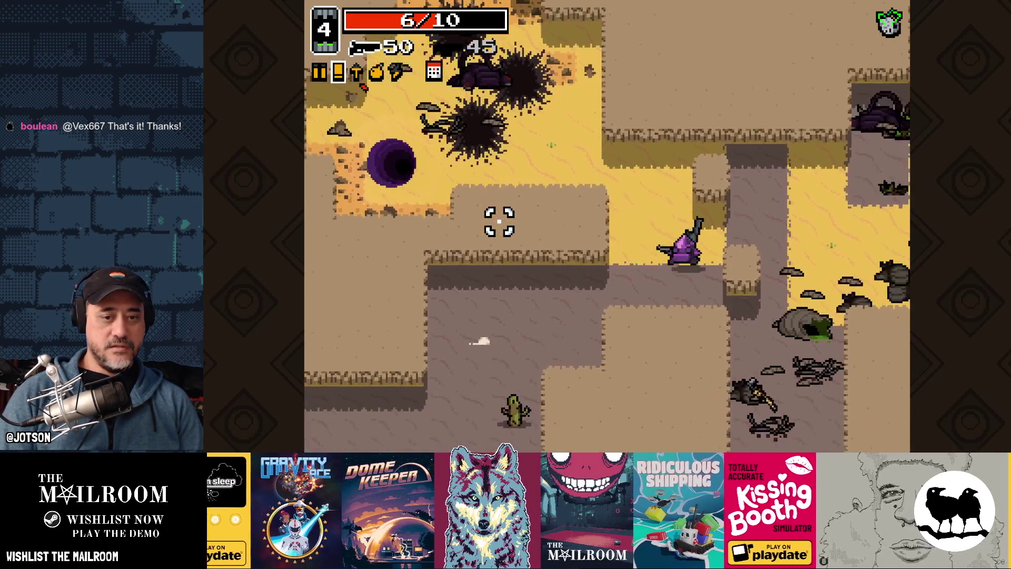
pyautogui.press('d')
pyautogui.press('s')
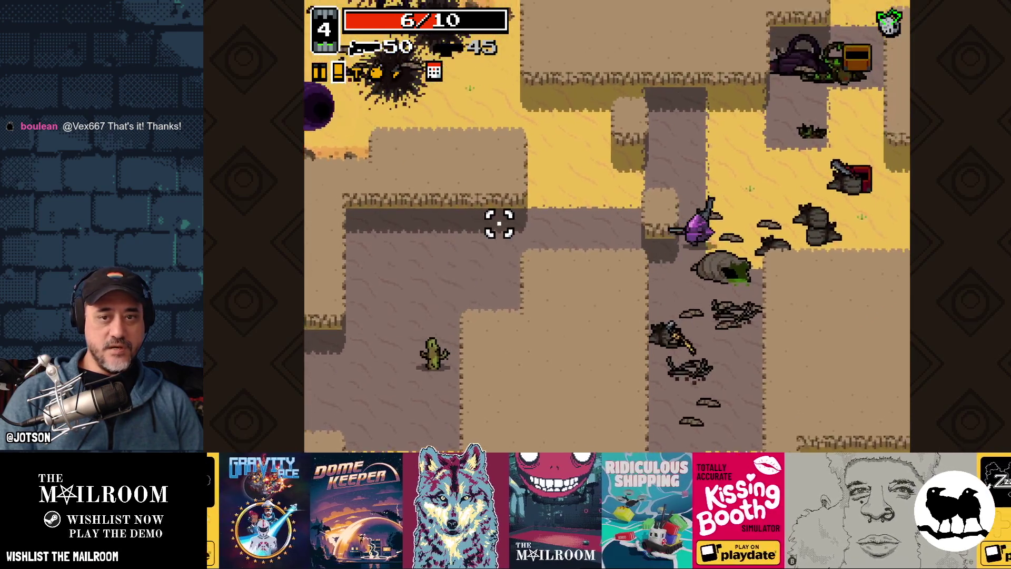
pyautogui.press('w')
pyautogui.press('d')
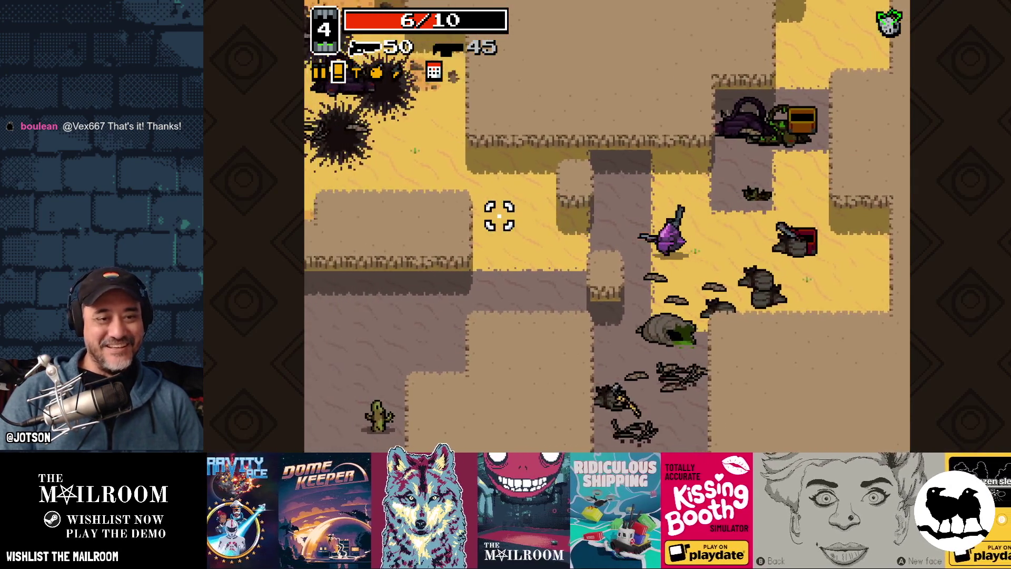
pyautogui.press('w')
pyautogui.press('a')
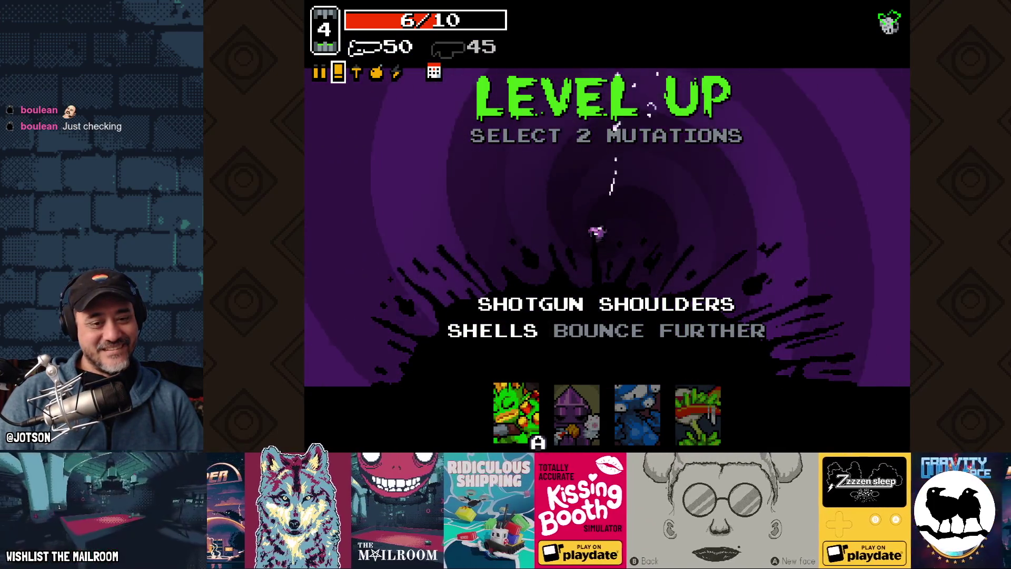
# On the Level Up screen, pick Second Stomach, then pick Back Muscle
pyautogui.press('Right')
pyautogui.press('Right')
pyautogui.press('Return')
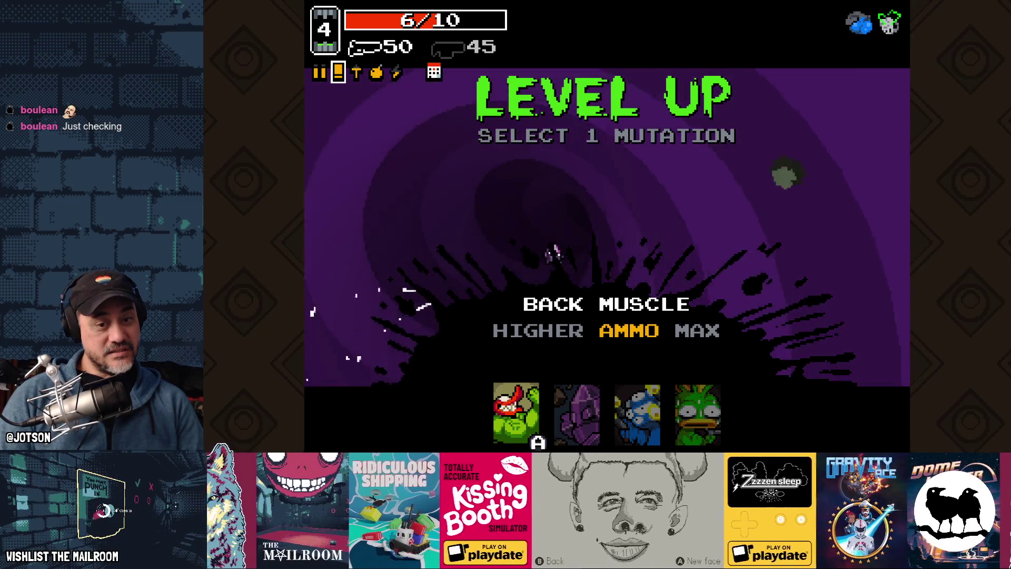
pyautogui.press('Right')
pyautogui.press('Right')
pyautogui.press('Right')
pyautogui.press('Left')
pyautogui.press('Left')
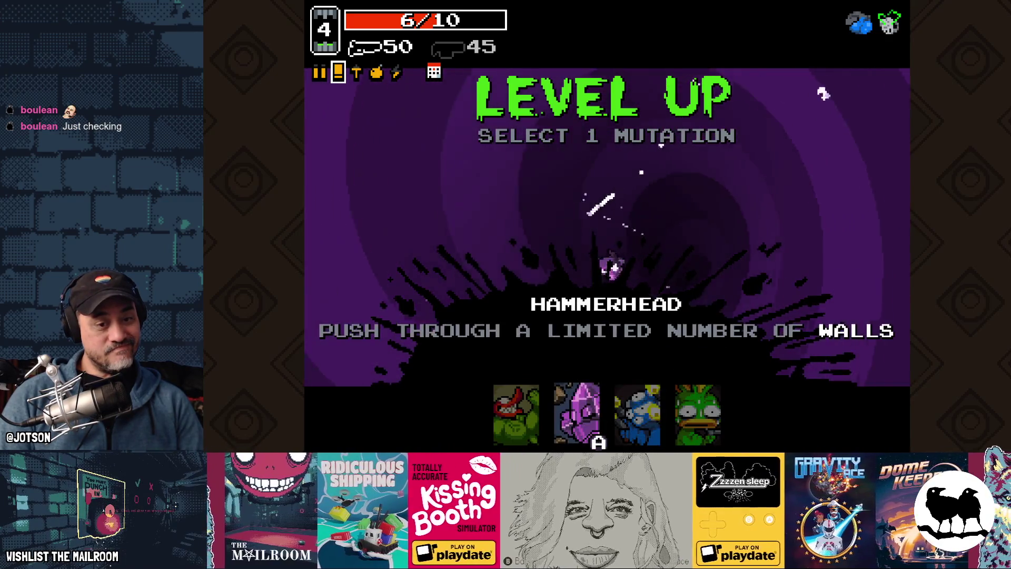
pyautogui.press('Left')
pyautogui.press('Return')
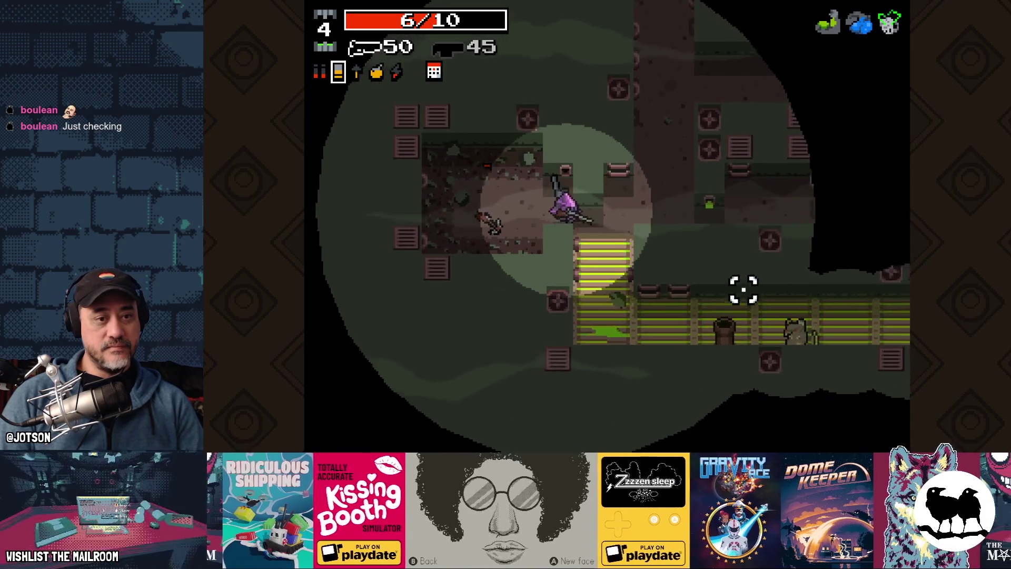
# Go down into the sewer corridor and shoot the enemies while moving right along it
pyautogui.press('s')
pyautogui.click(738, 239)
pyautogui.press('d')
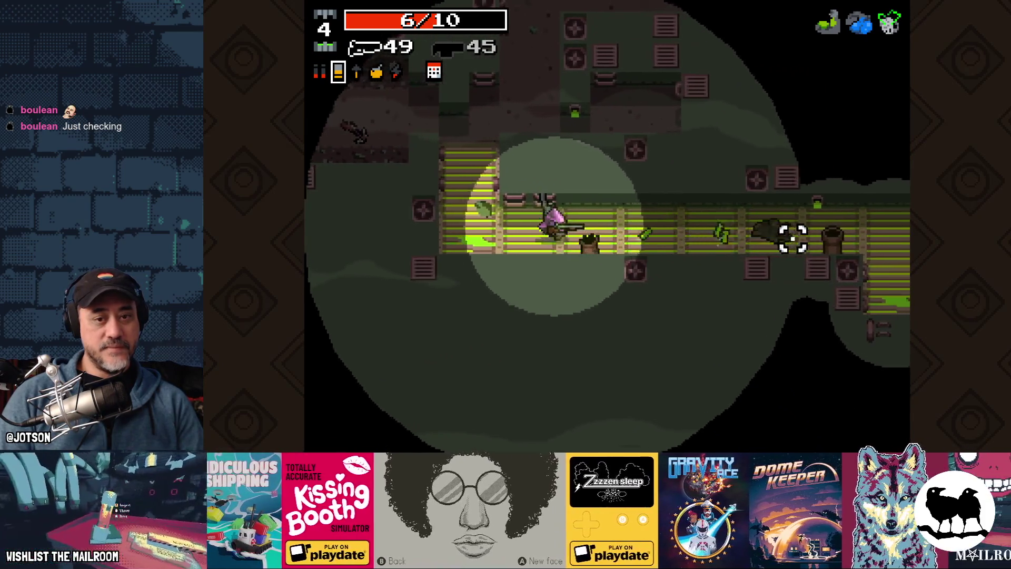
pyautogui.press('d')
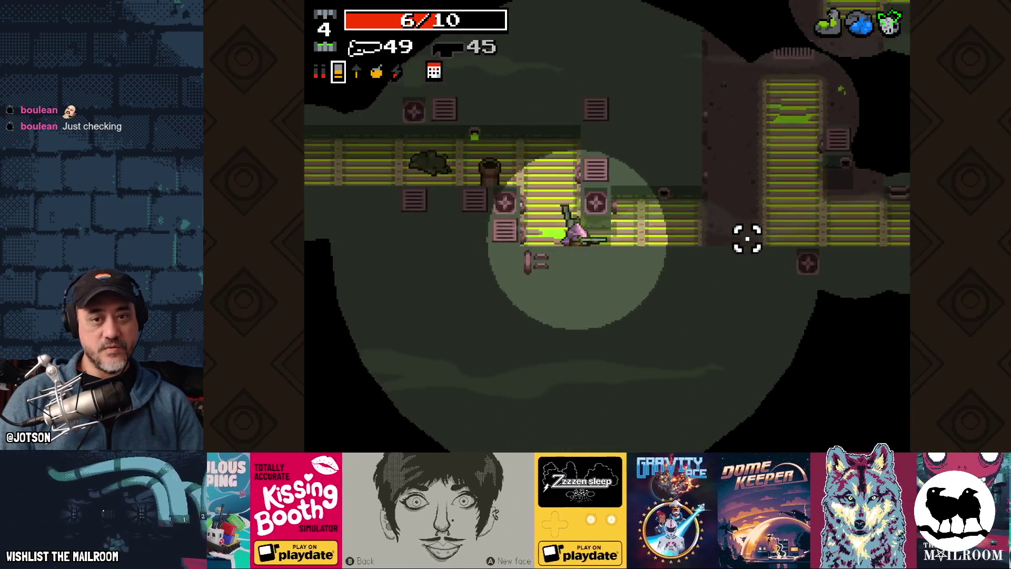
pyautogui.press('d')
pyautogui.click(639, 83)
pyautogui.click(736, 216)
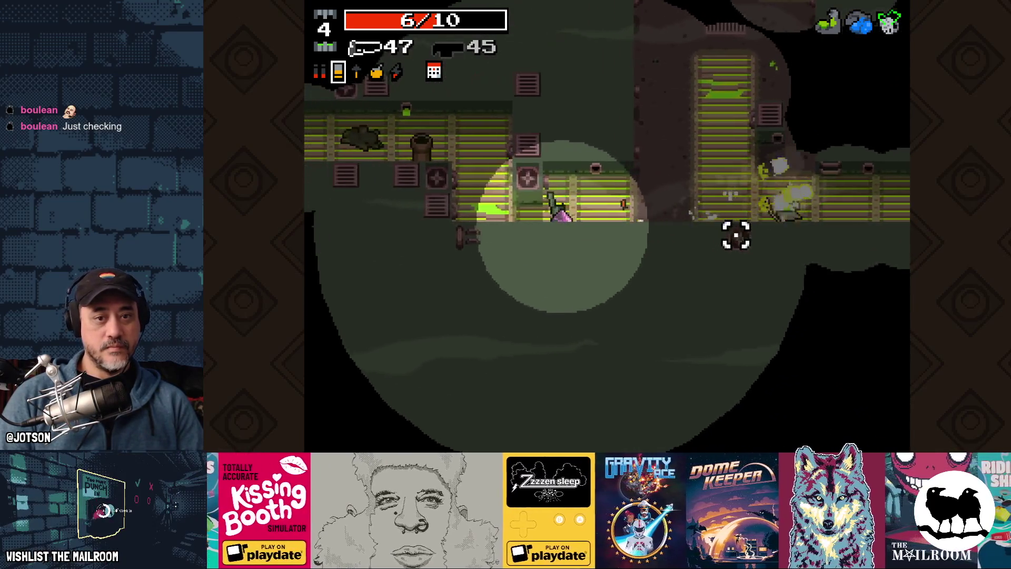
pyautogui.press('a')
pyautogui.click(686, 131)
pyautogui.click(722, 151)
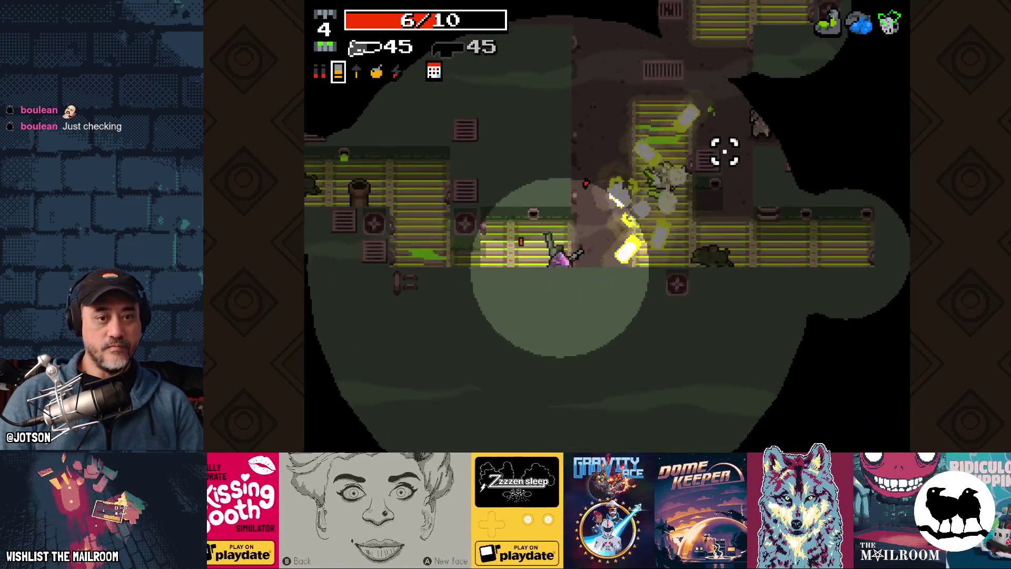
pyautogui.press('d')
pyautogui.click(725, 163)
pyautogui.click(623, 86)
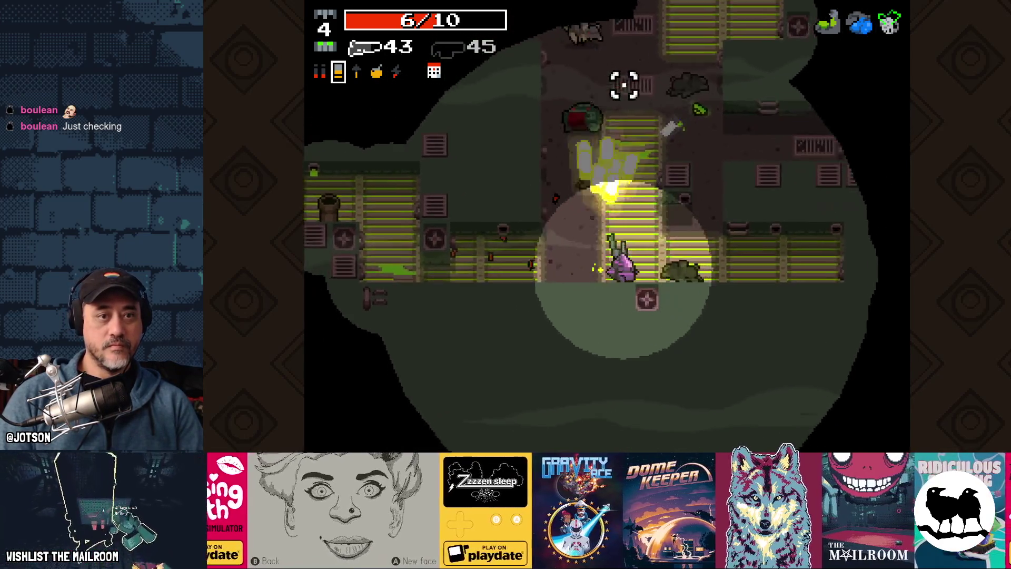
pyautogui.press('w')
pyautogui.click(537, 101)
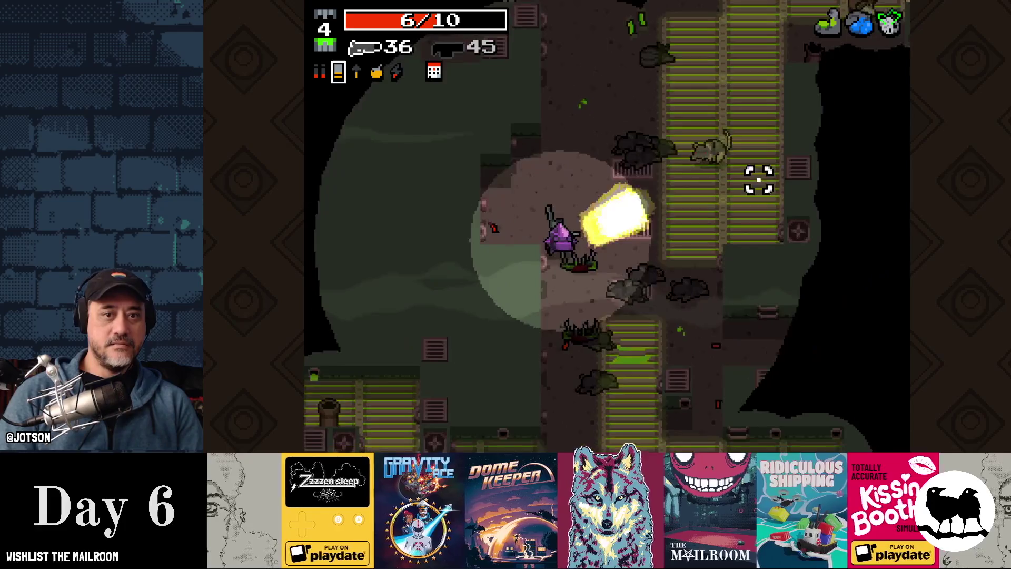
# Move through the next sewer room and shoot the enemies inside it
pyautogui.press('a')
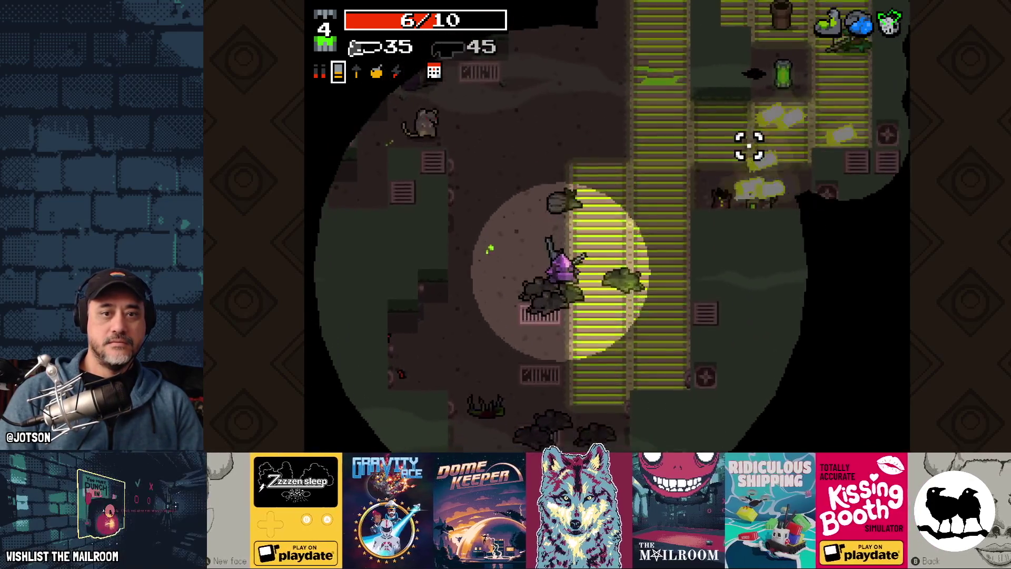
pyautogui.press('s')
pyautogui.click(679, 127)
pyautogui.press('a')
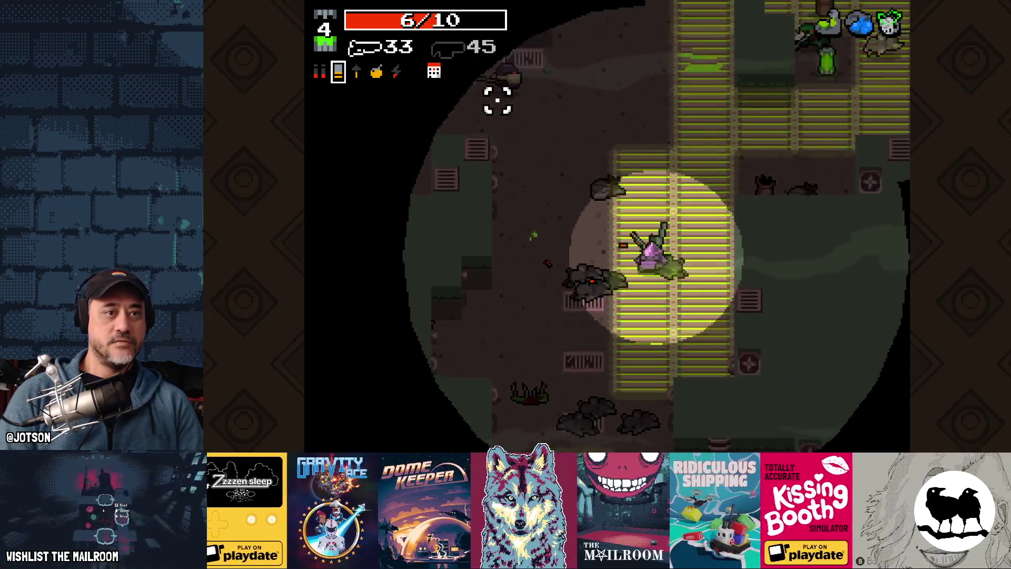
pyautogui.click(624, 78)
pyautogui.press('w')
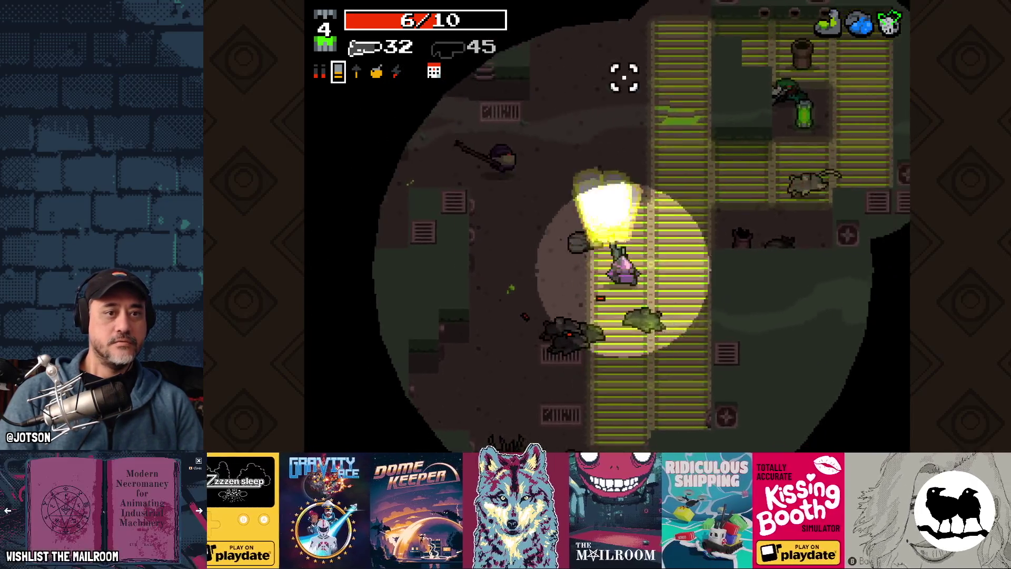
pyautogui.press('a')
pyautogui.press('s')
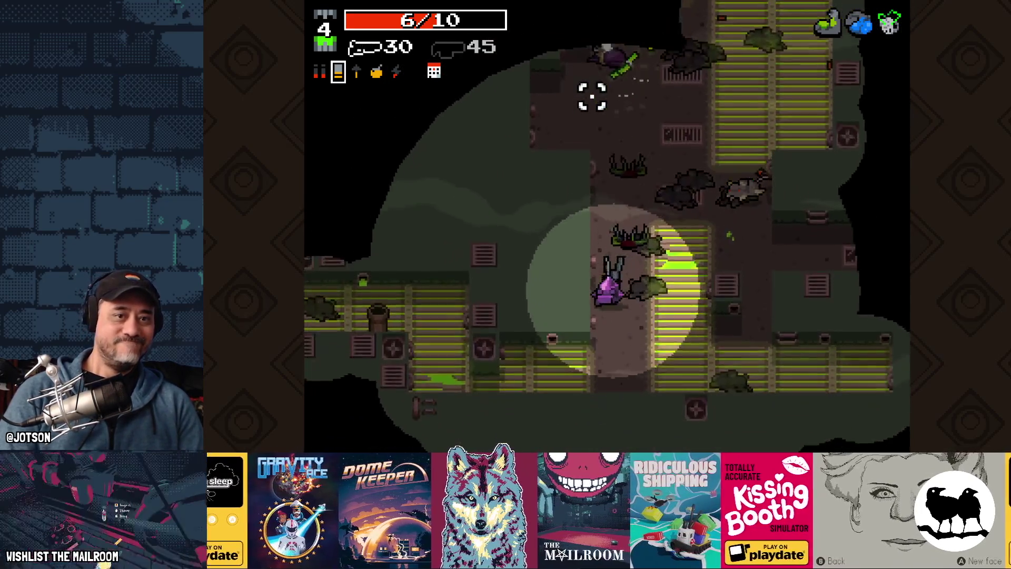
pyautogui.press('w')
pyautogui.press('d')
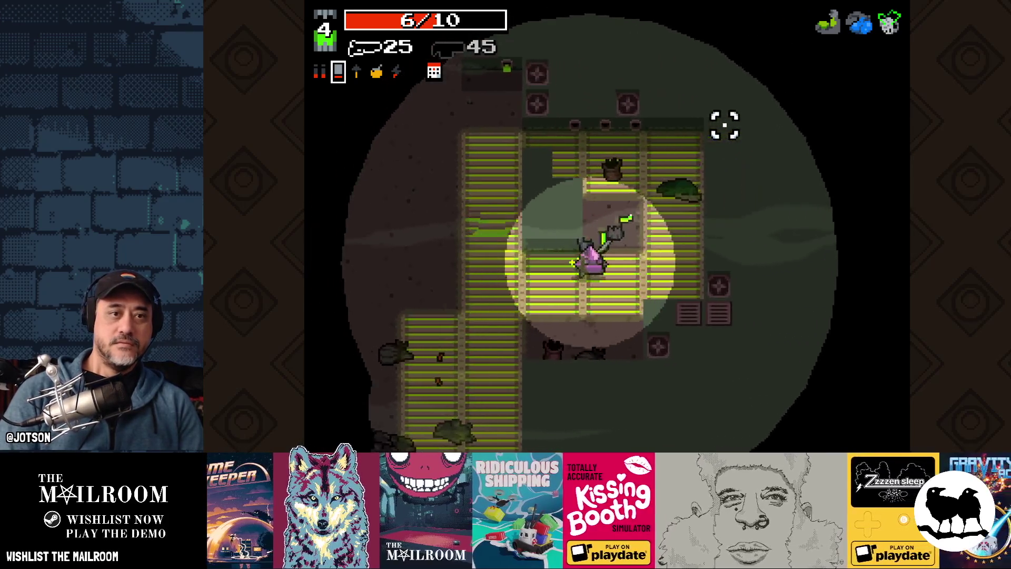
# Shoot the enemies at the top and up the corridor, then head toward the chest
pyautogui.press('a')
pyautogui.click(579, 109)
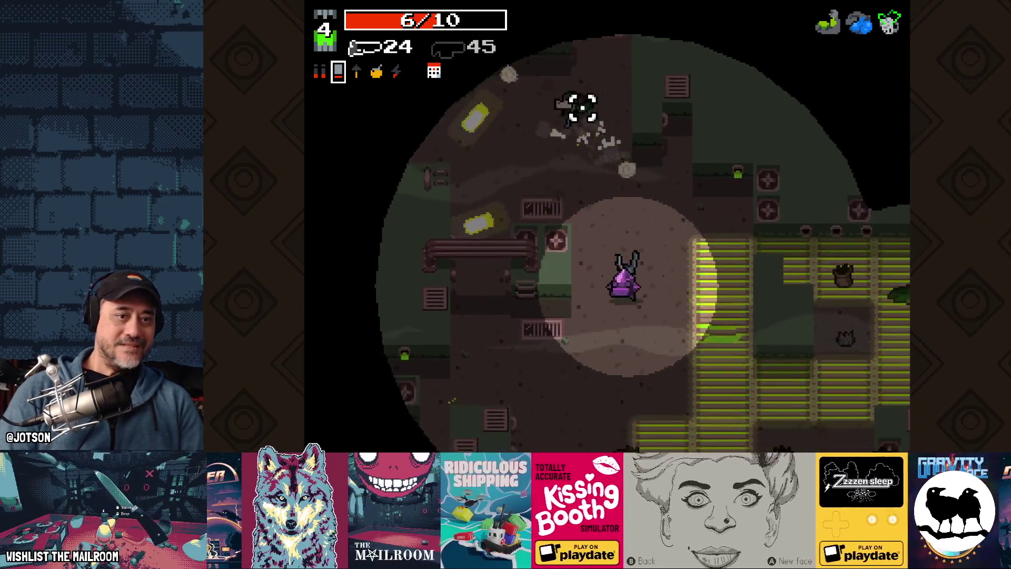
pyautogui.press('s')
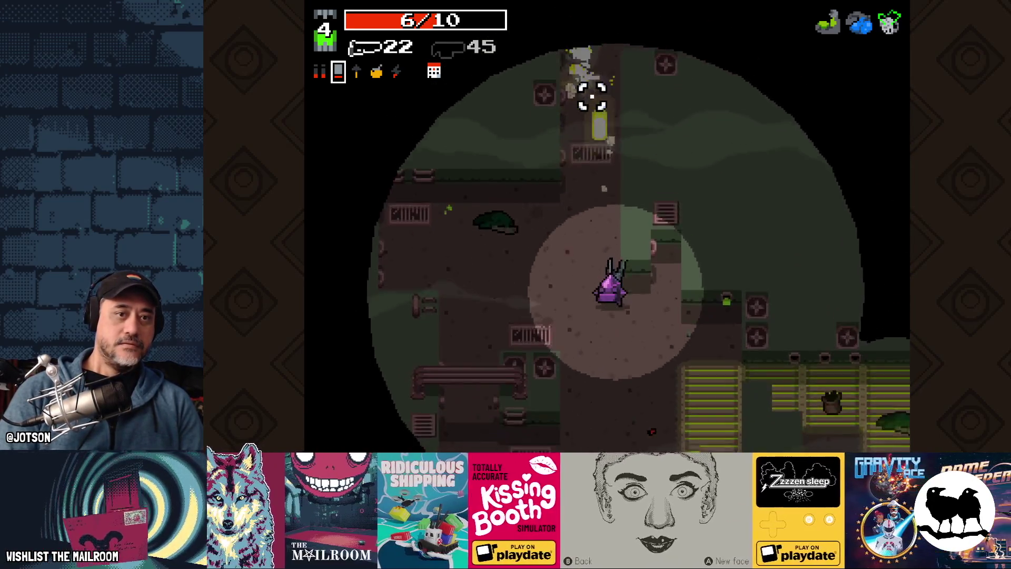
pyautogui.press('w')
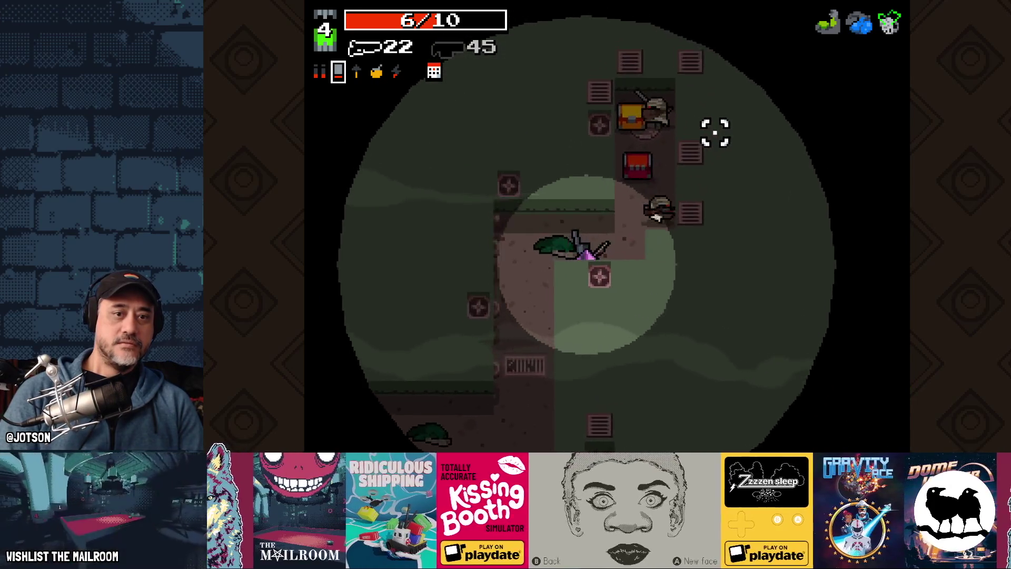
pyautogui.click(706, 127)
pyautogui.press('w')
pyautogui.press('d')
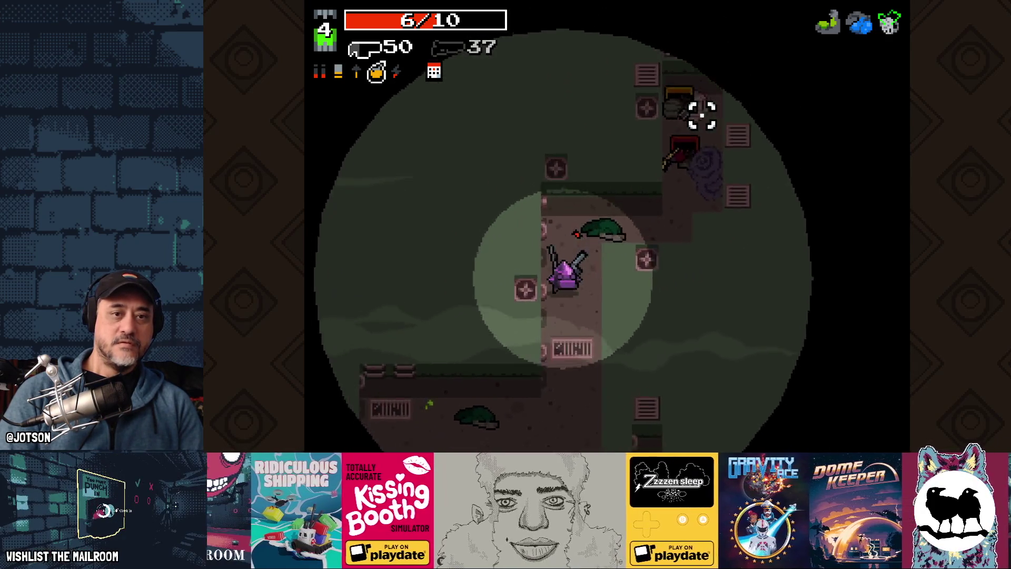
# Swap weapons, pick up the shell ammo, and reach the pink portal room
pyautogui.press('space')
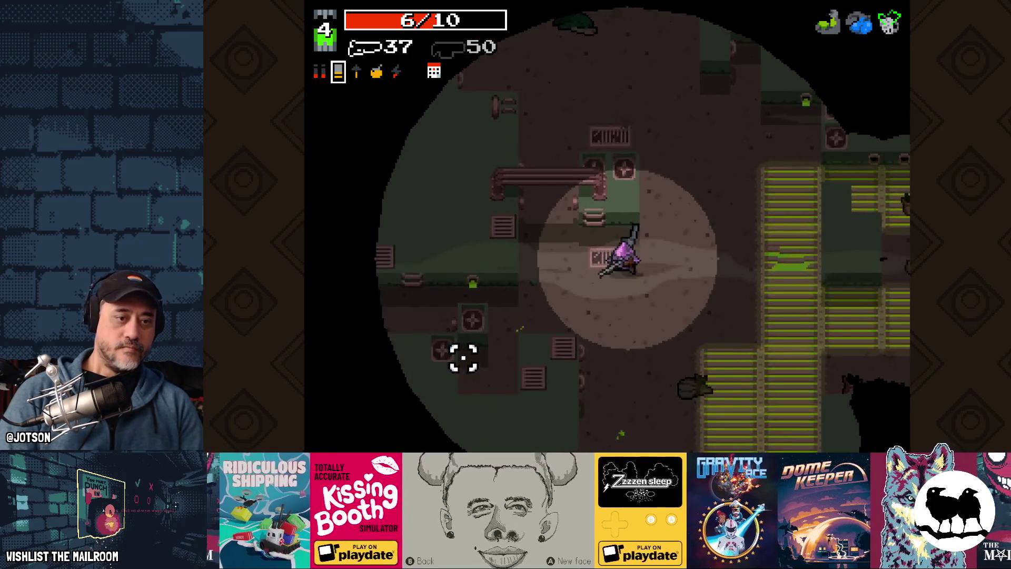
pyautogui.press('a')
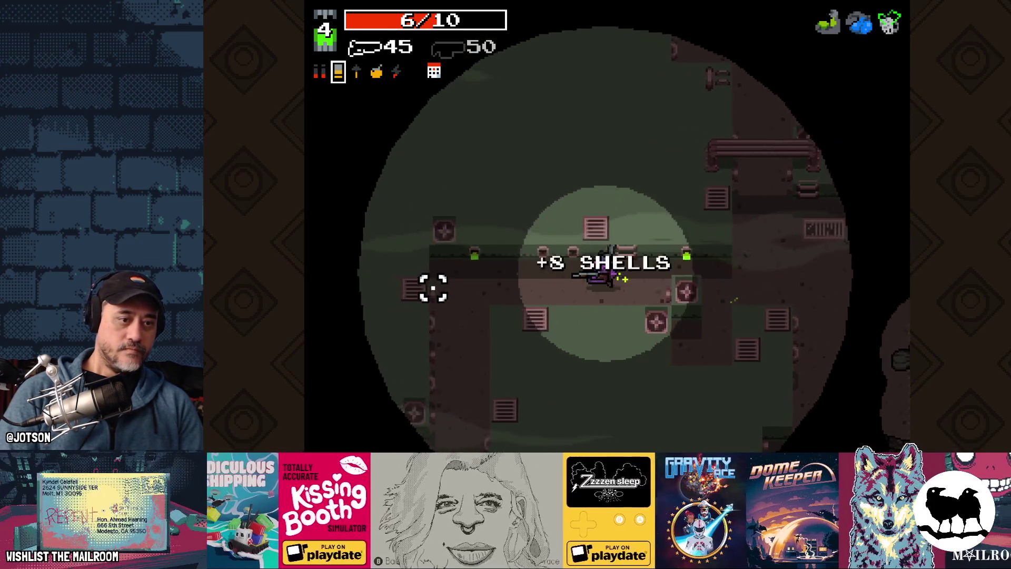
pyautogui.press('s')
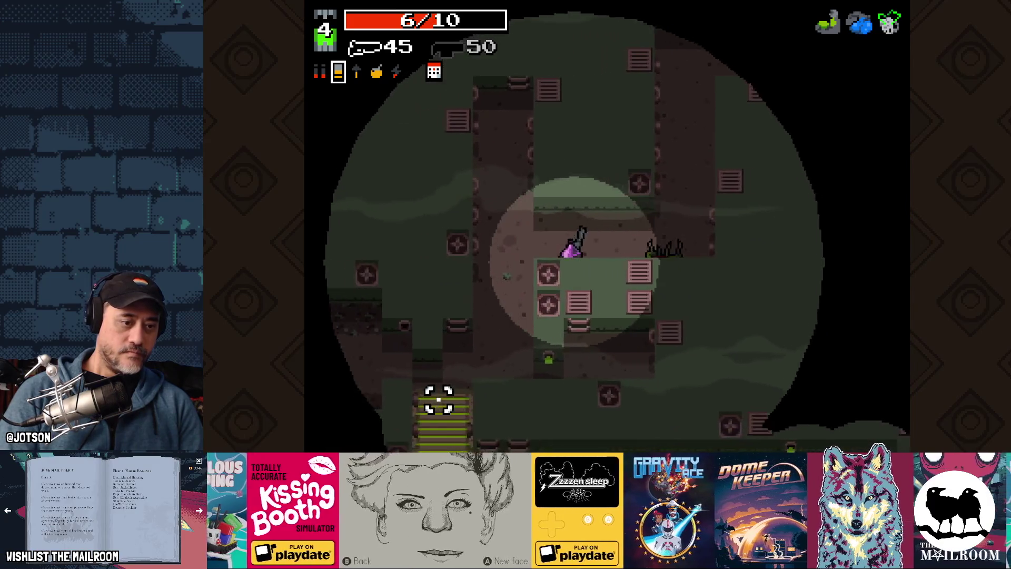
pyautogui.press('w')
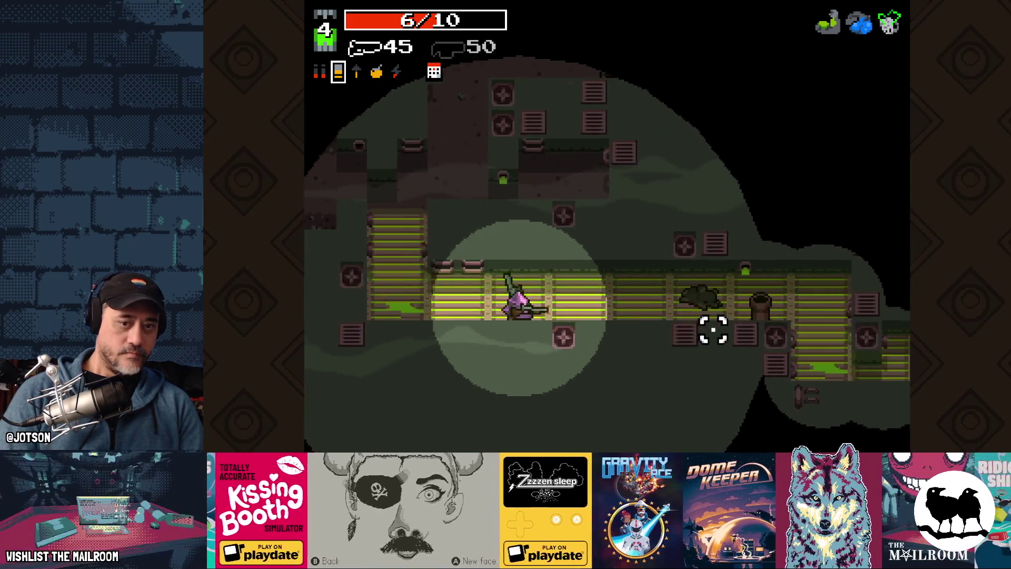
pyautogui.press('space')
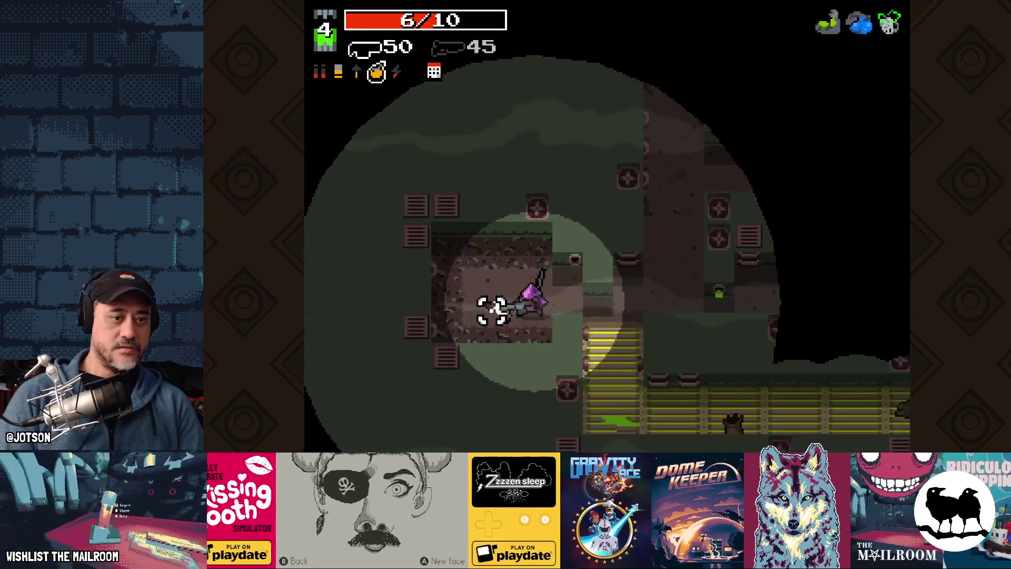
pyautogui.press('s')
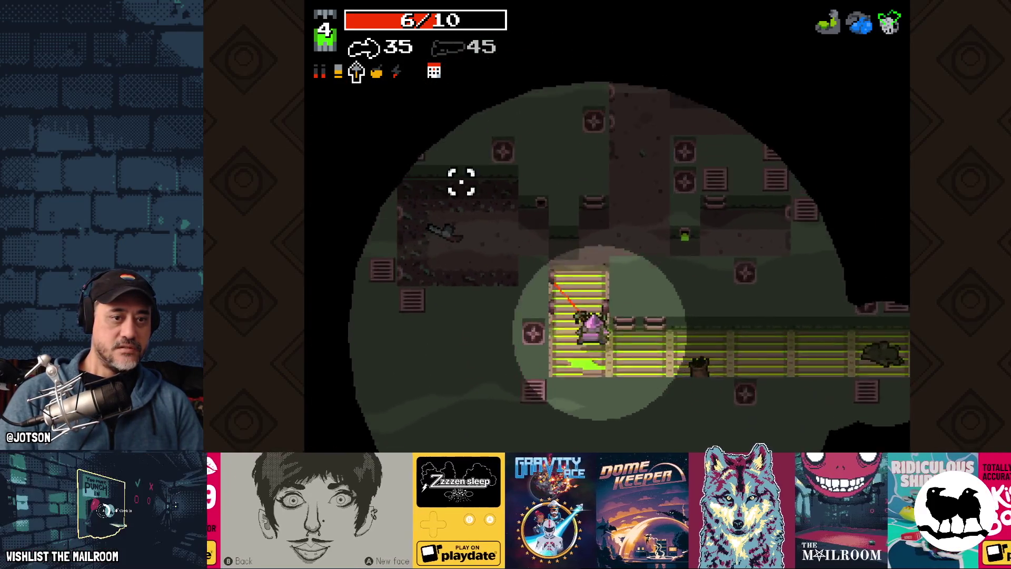
pyautogui.press('w')
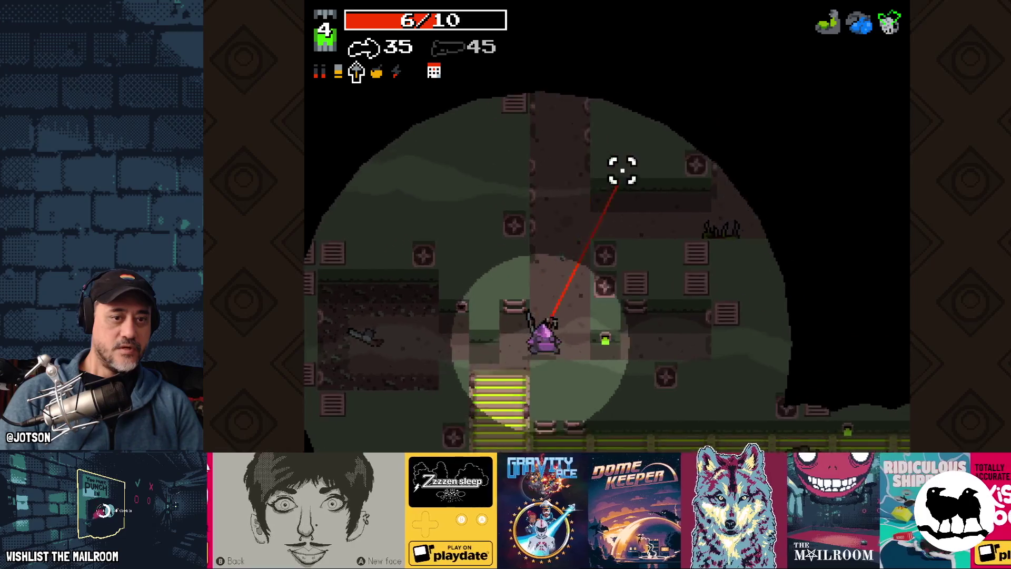
pyautogui.press('d')
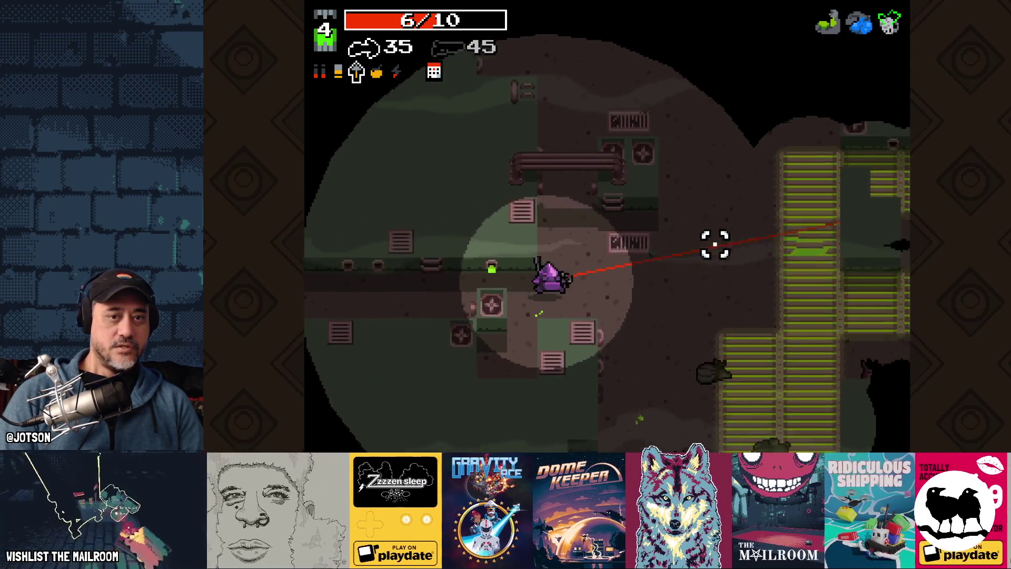
pyautogui.press('w')
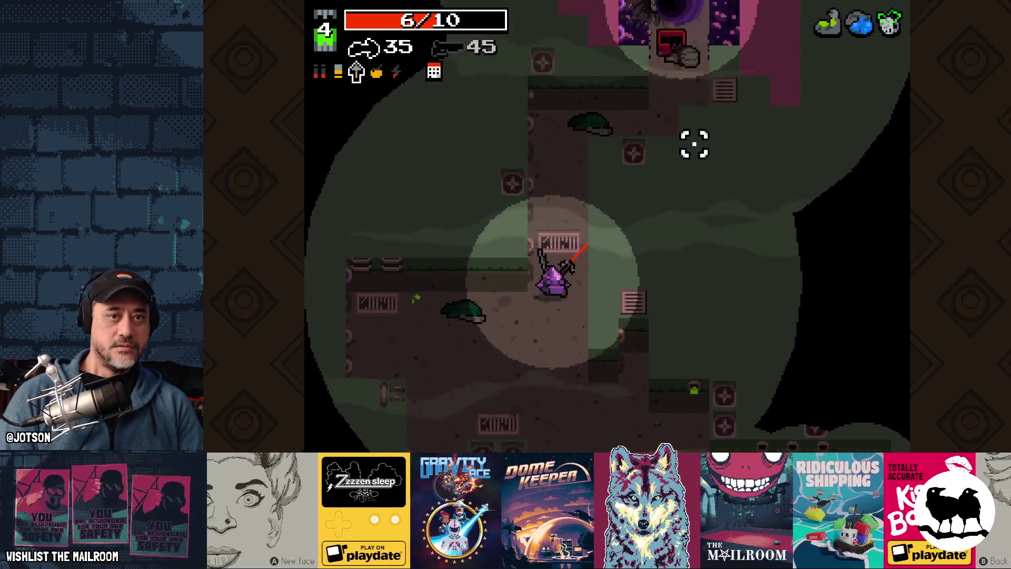
pyautogui.press('w')
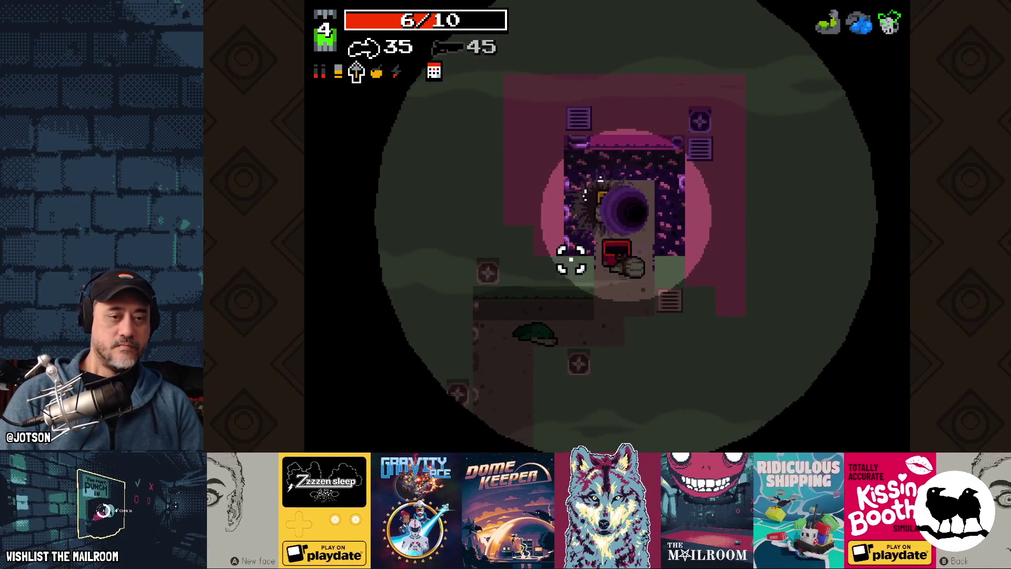
# Pause, raise the Music Volume to 20% under Settings > Audio, then continue the run
pyautogui.press('Escape')
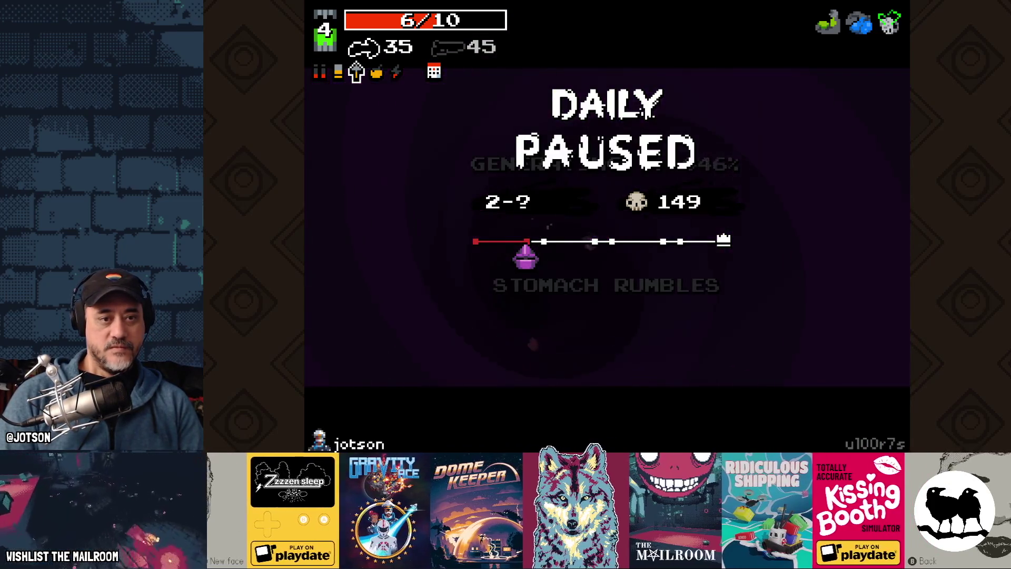
pyautogui.press('Up')
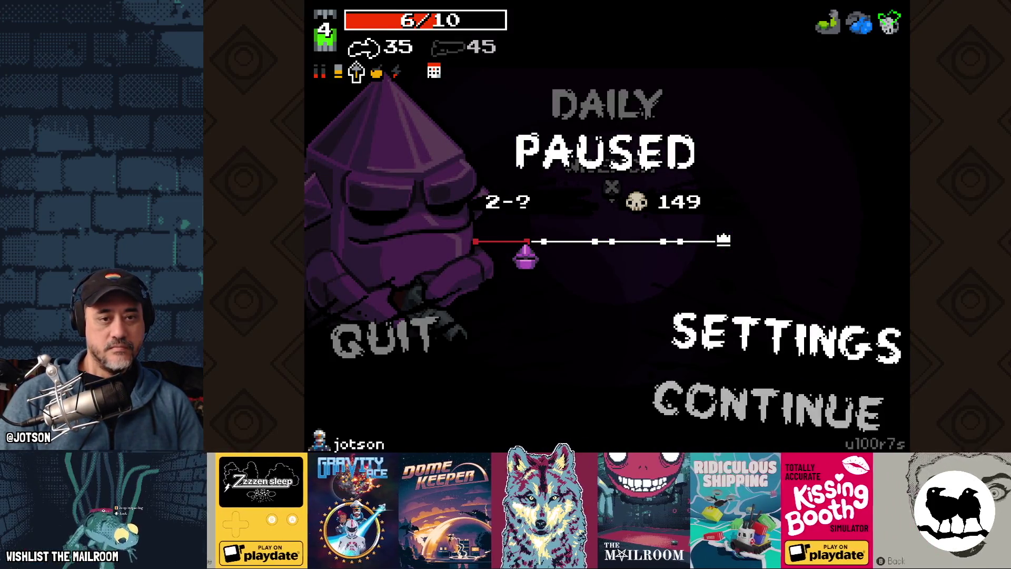
pyautogui.press('Return')
pyautogui.press('Up')
pyautogui.press('Return')
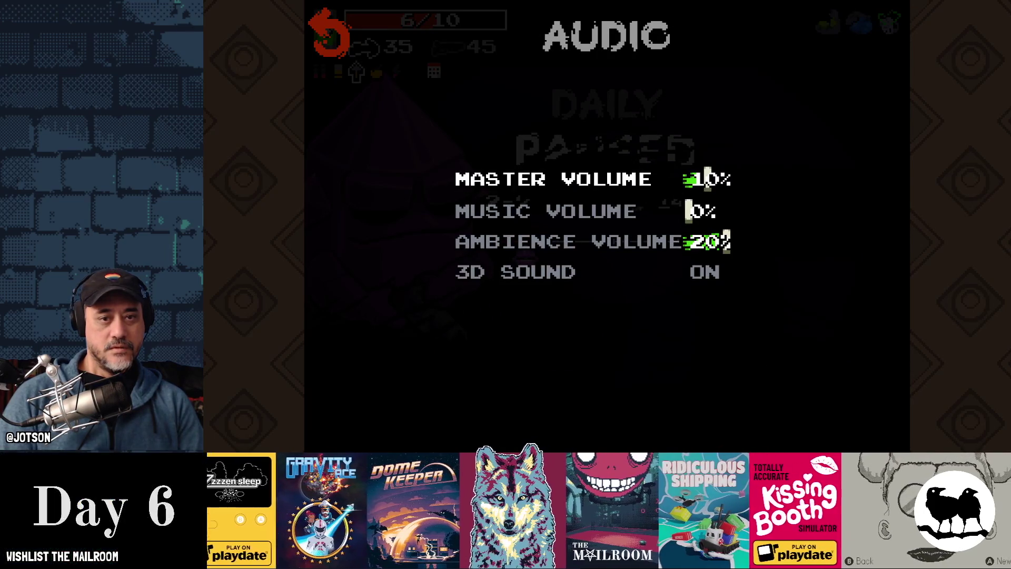
pyautogui.press('Down')
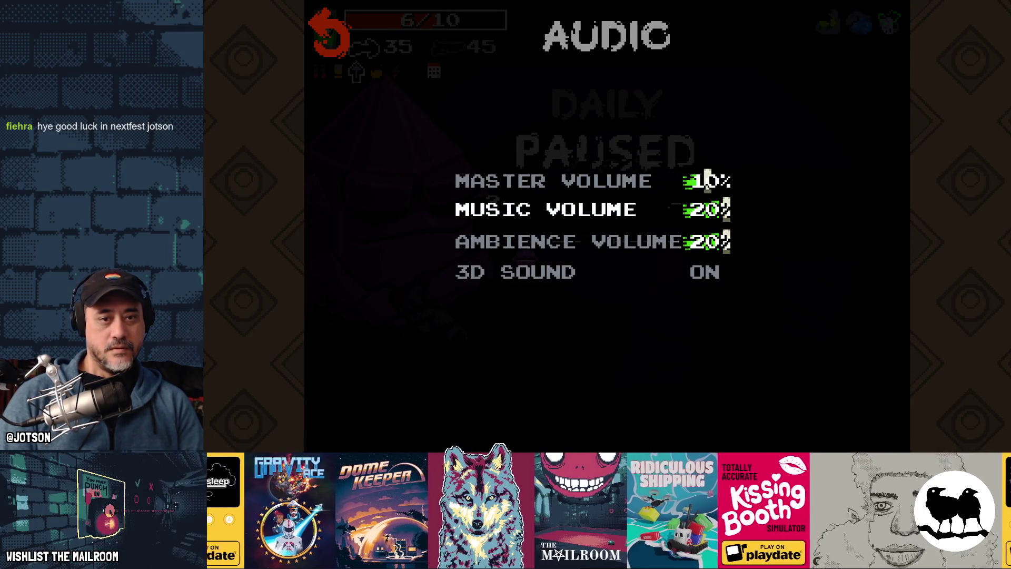
pyautogui.press('Right')
pyautogui.press('Right')
pyautogui.press('Escape')
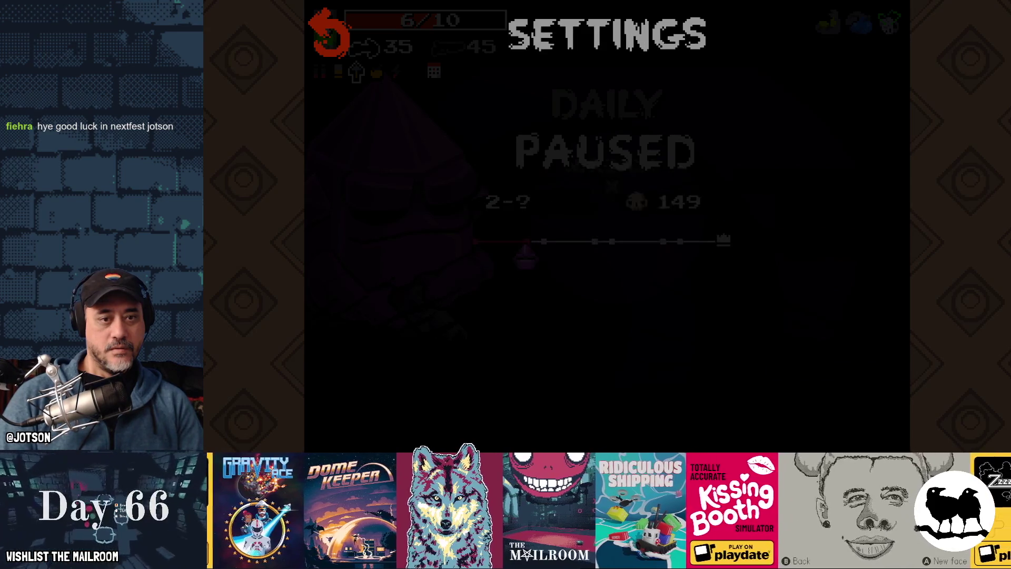
pyautogui.press('Escape')
pyautogui.press('Return')
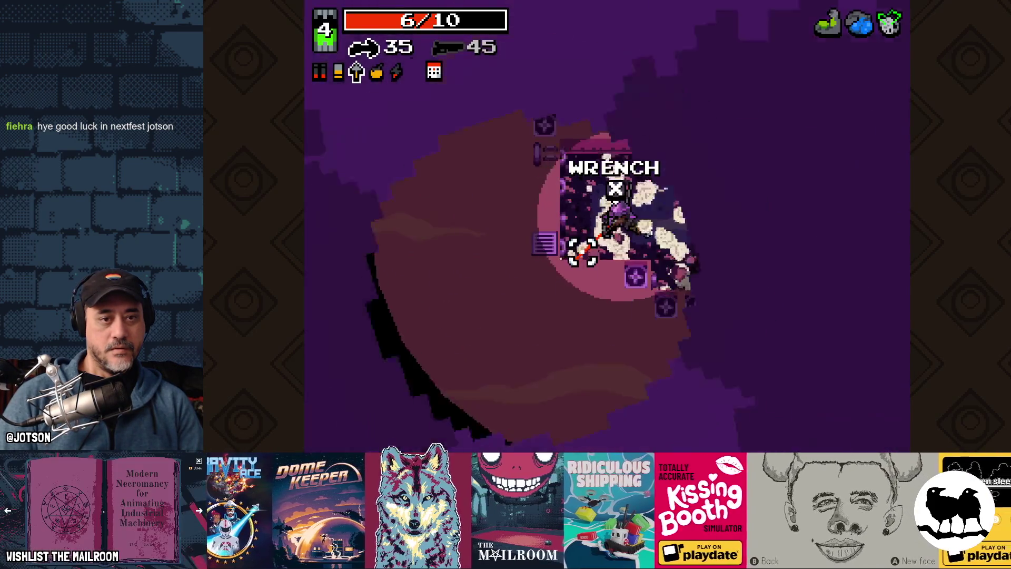
# Swap weapons, head up the corridor, grab the health pickup, and shoot the enemies to the upper right
pyautogui.hotkey('w', 'd')
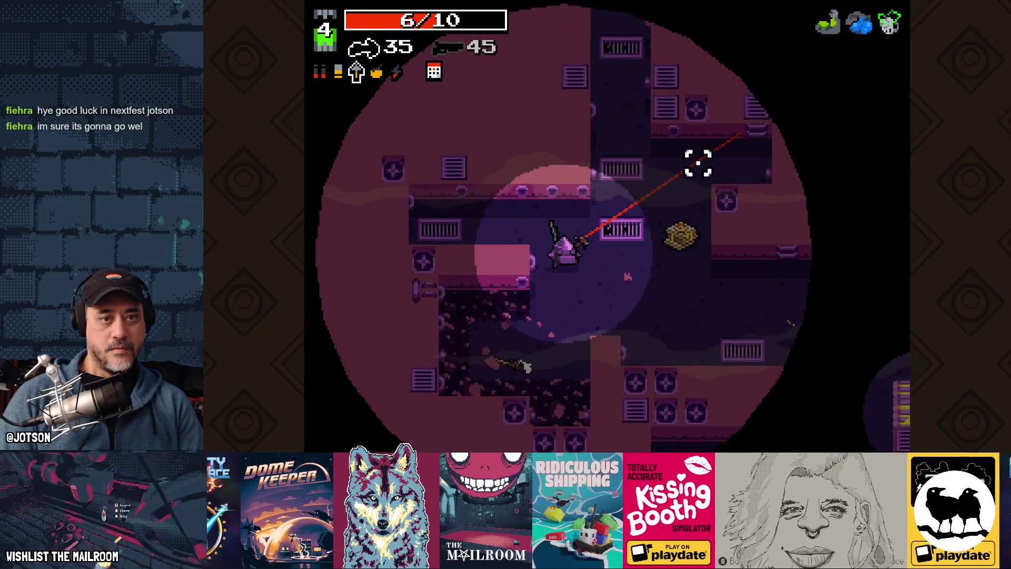
pyautogui.press('w')
pyautogui.press('space')
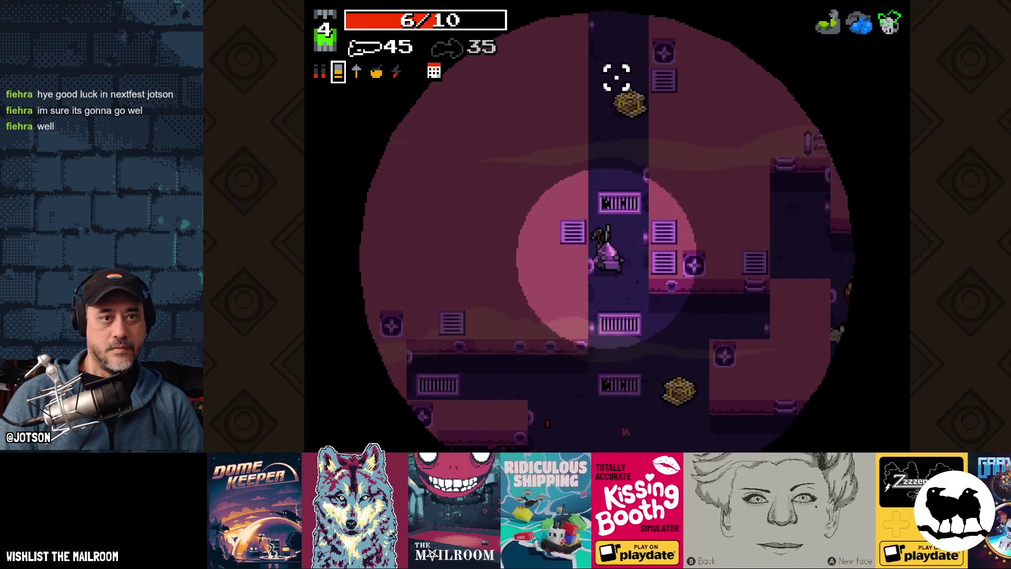
pyautogui.click(621, 86)
pyautogui.click(685, 332)
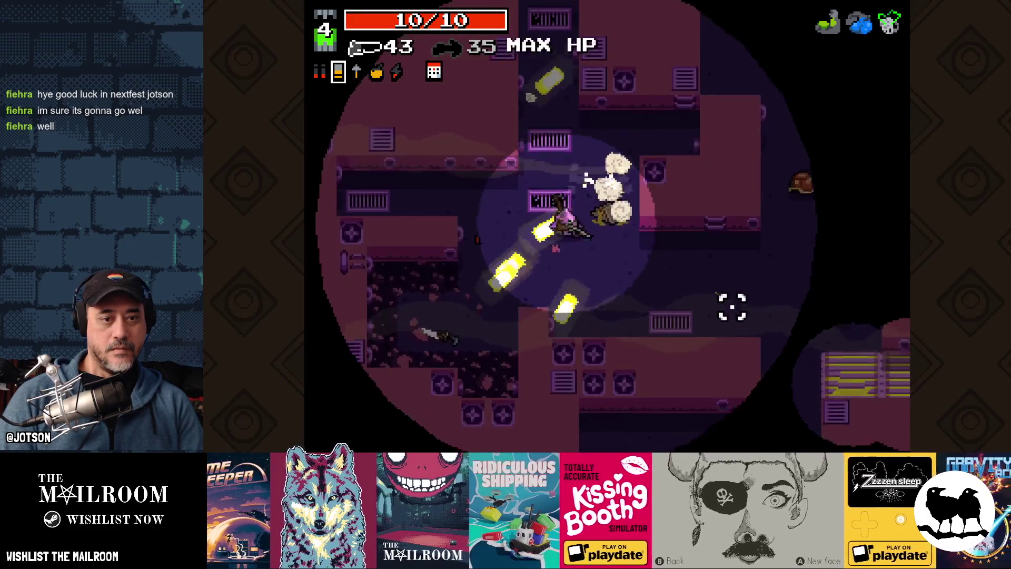
pyautogui.click(700, 109)
pyautogui.click(684, 101)
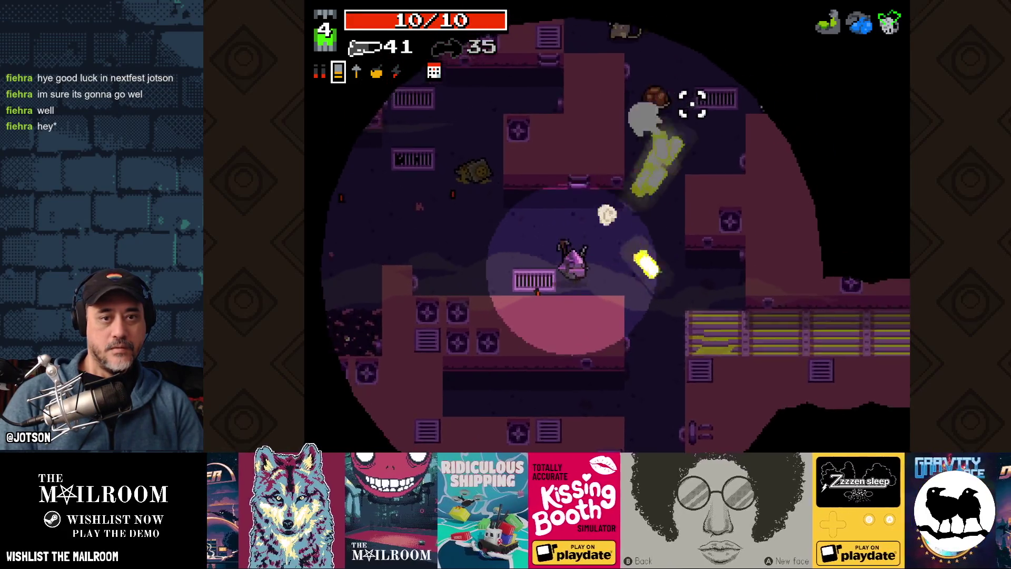
pyautogui.press('a')
pyautogui.press('s')
pyautogui.click(692, 95)
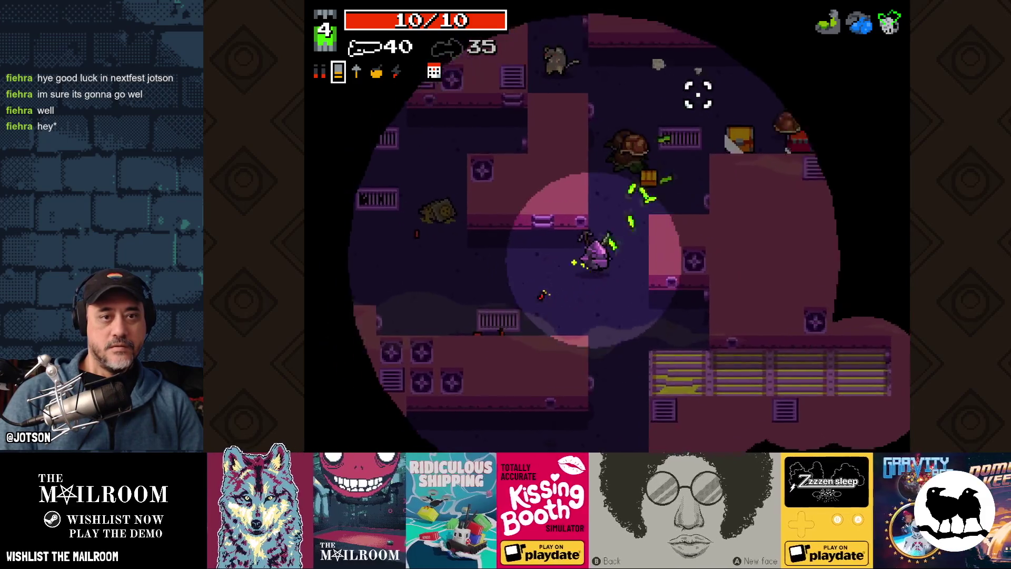
pyautogui.click(679, 93)
pyautogui.click(722, 90)
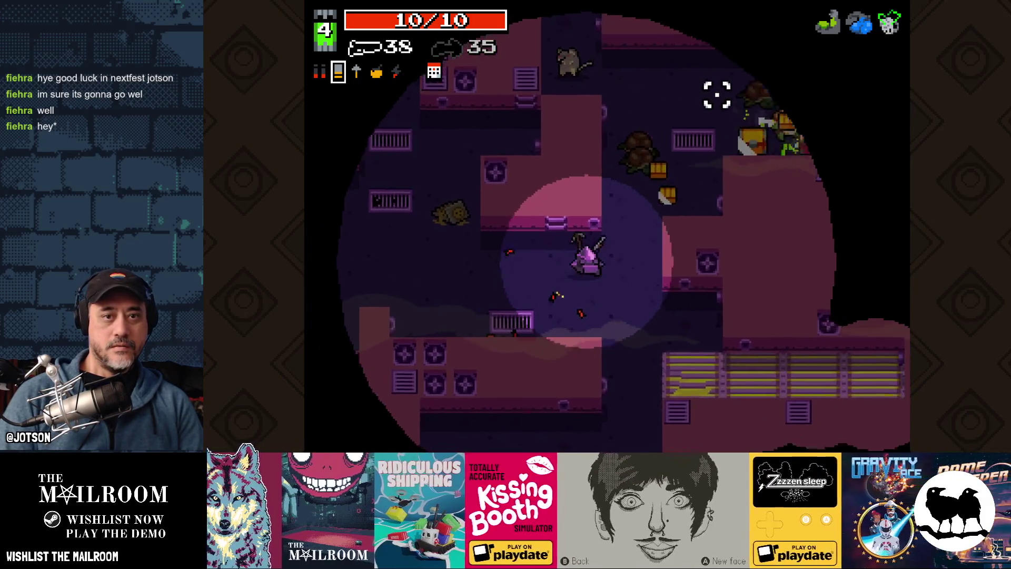
# Collect ammo at the chest, step onto the portal to area 3-1, and pause the run
pyautogui.press('d')
pyautogui.press('w')
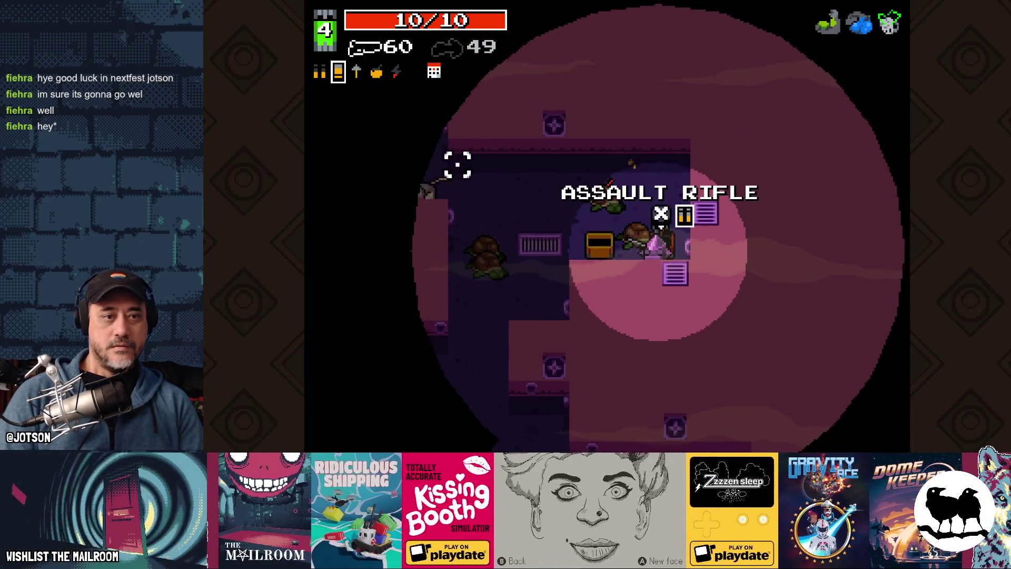
pyautogui.click(464, 203)
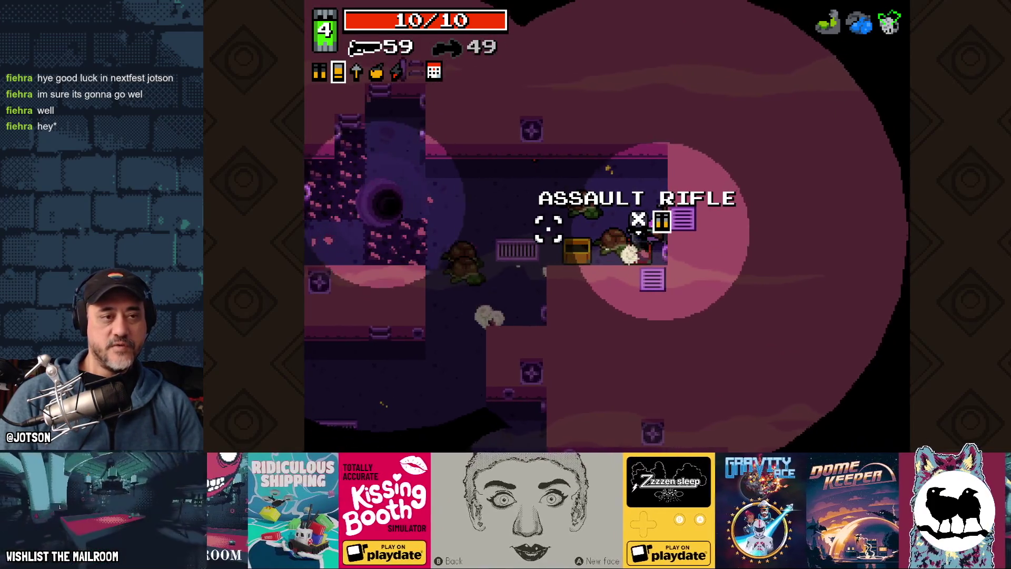
pyautogui.press('a')
pyautogui.press('s')
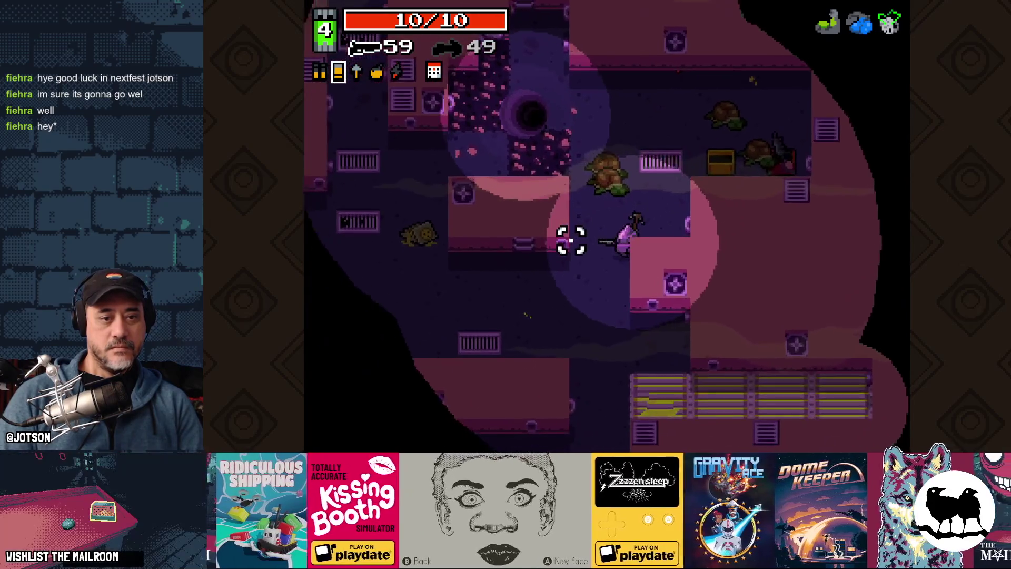
pyautogui.press('s')
pyautogui.press('a')
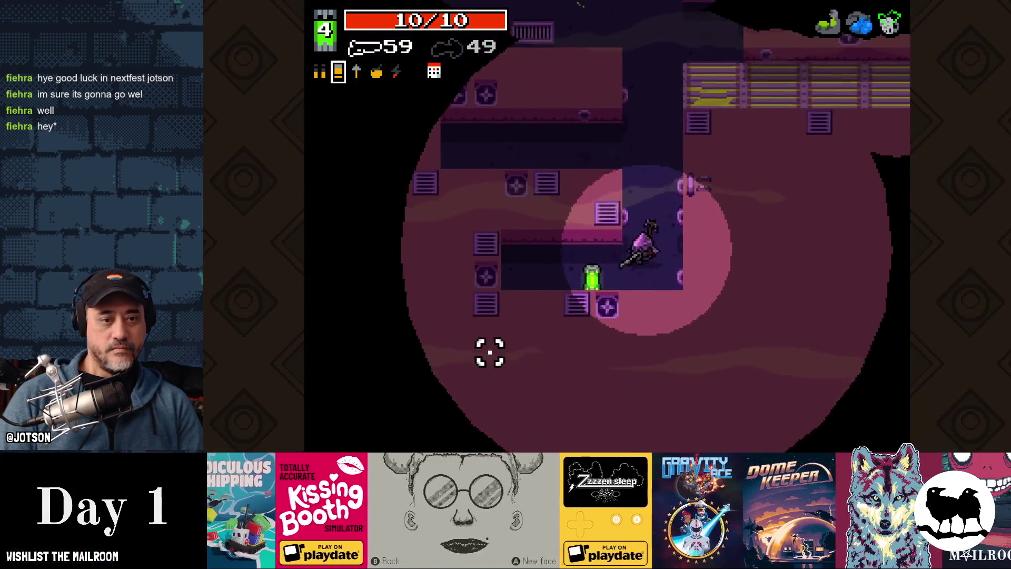
pyautogui.click(477, 296)
pyautogui.press('w')
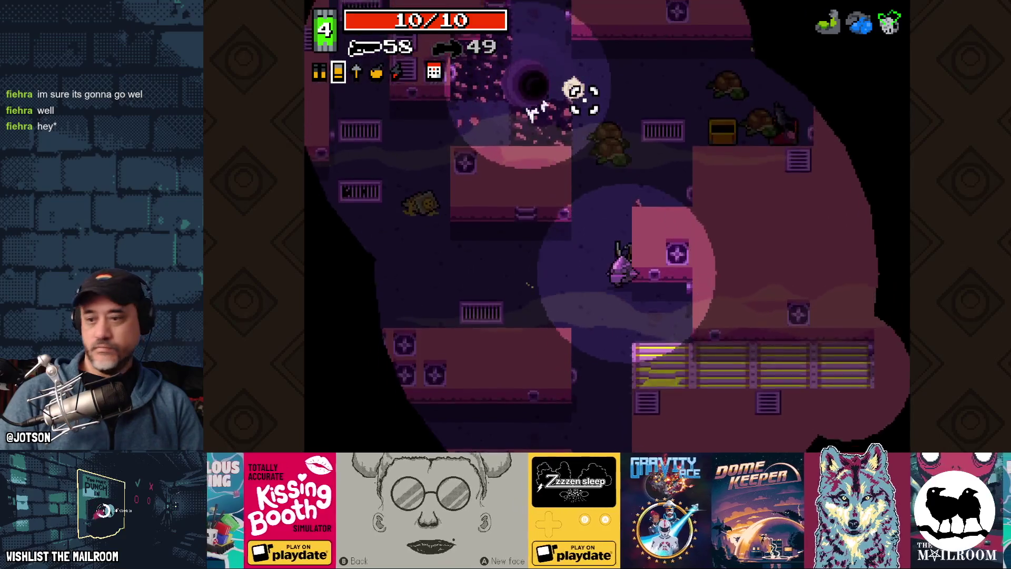
pyautogui.press('w')
pyautogui.press('a')
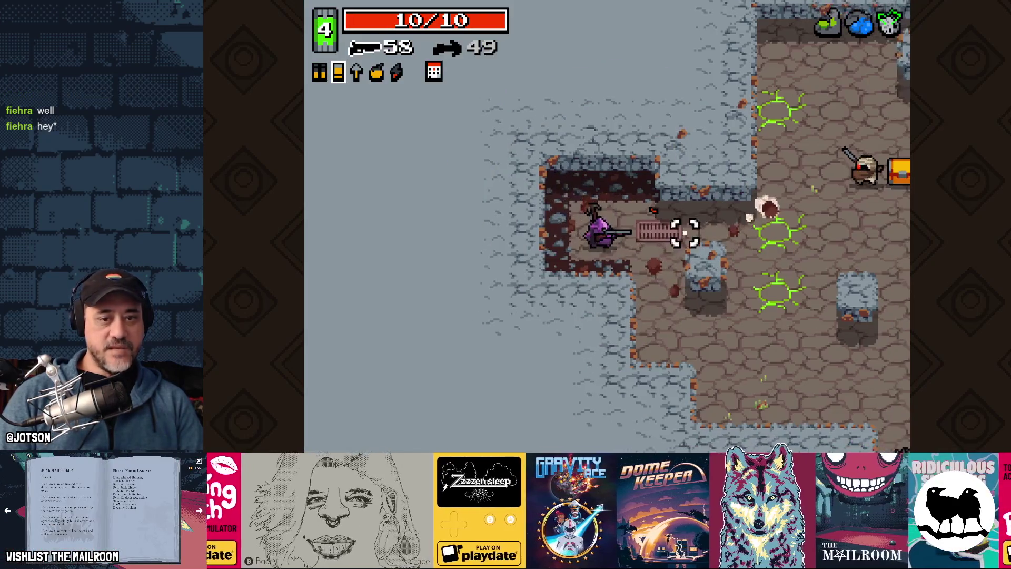
pyautogui.click(737, 179)
pyautogui.press('Escape')
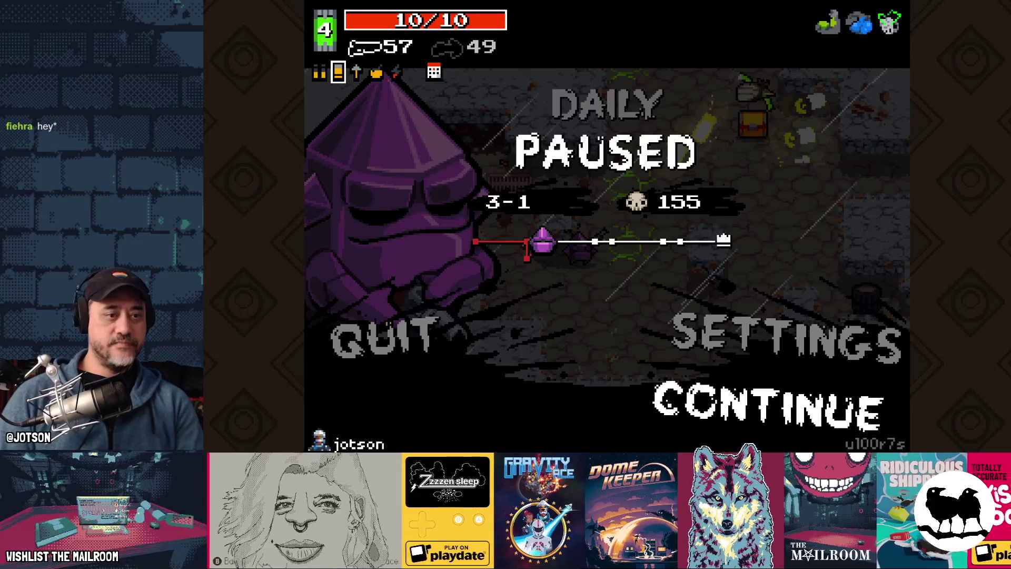
# Switch to the Steam library's Nuclear Throne page, then to the Mailroom Figma file
pyautogui.hotkey('alt', 'Tab')
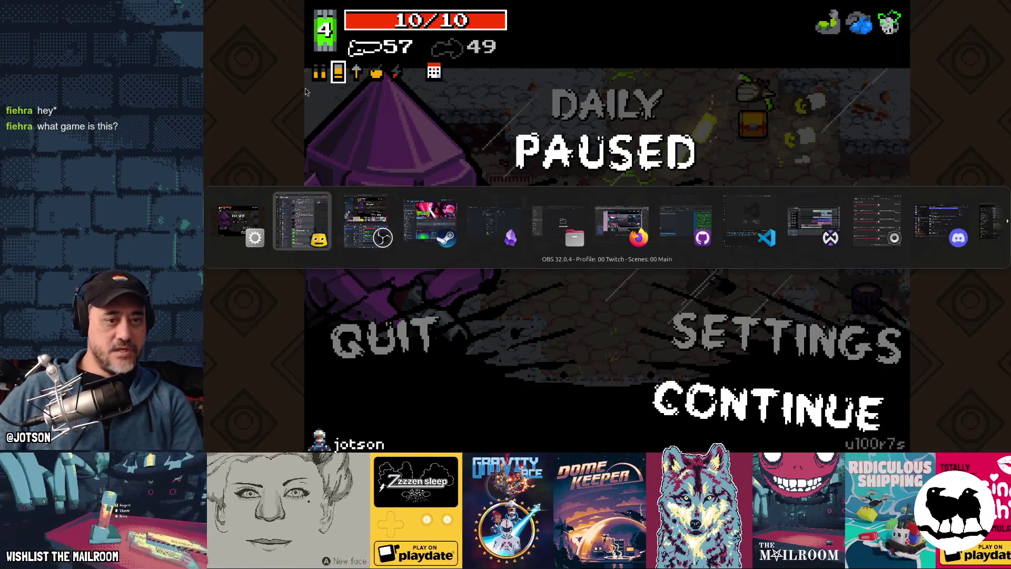
pyautogui.press('Tab')
pyautogui.press('Tab')
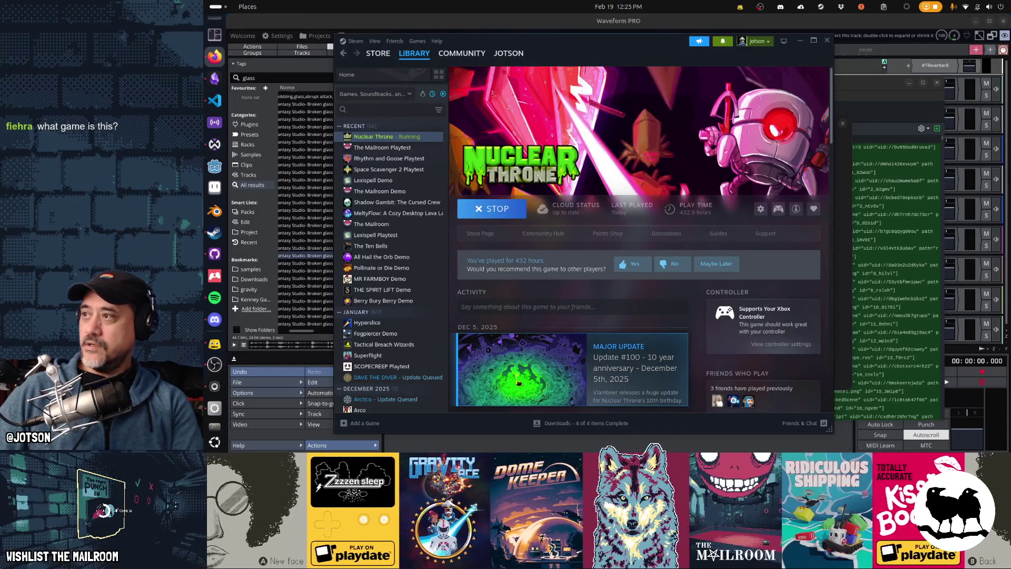
pyautogui.hotkey('alt', 'Tab')
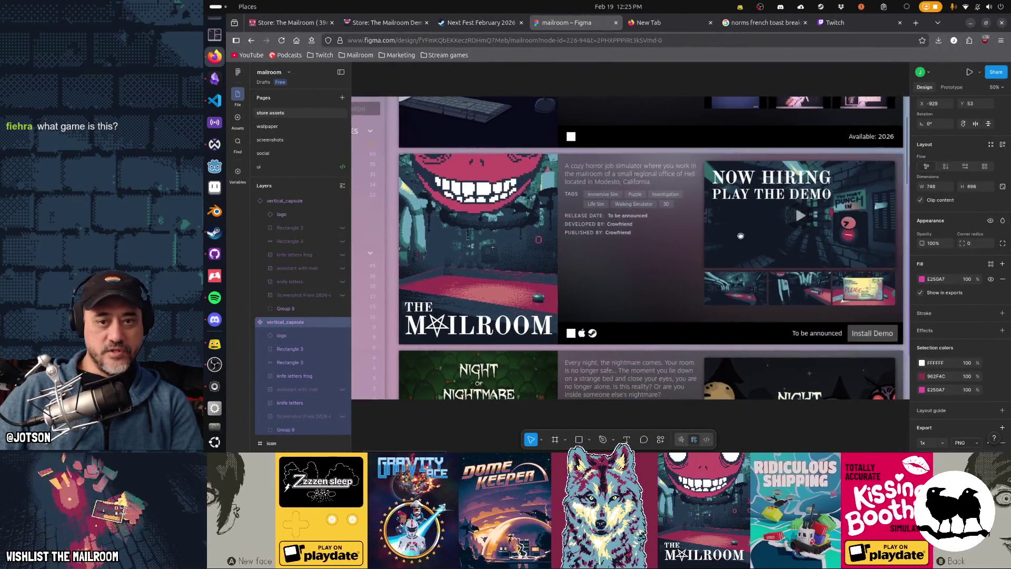
# Zoom and pan across the Mailroom capsule art in the store mockup, then return to Nuclear Throne
pyautogui.scroll(-3, 740, 235)
pyautogui.scroll(2, 579, 221)
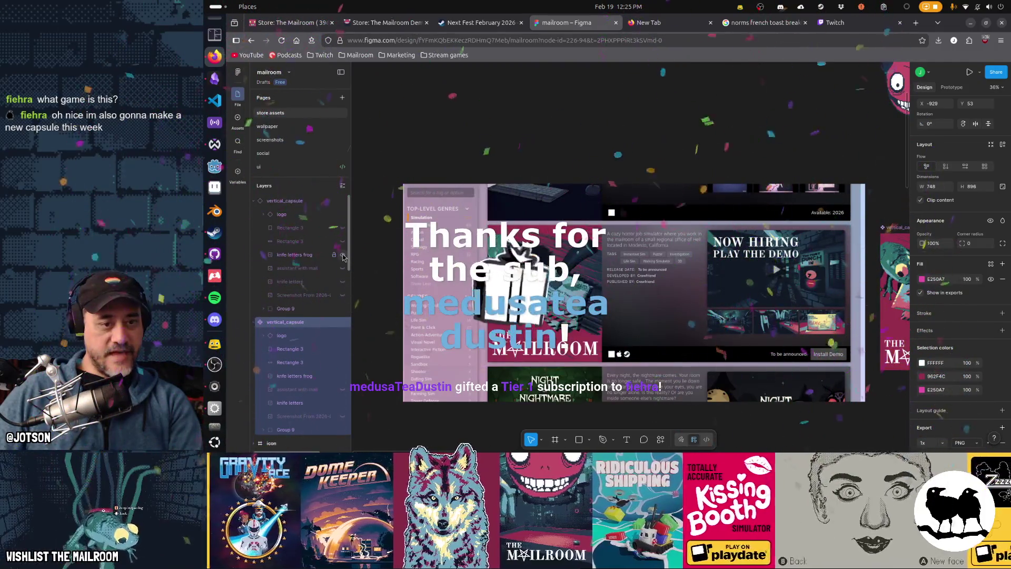
pyautogui.hscroll(2, 606, 295)
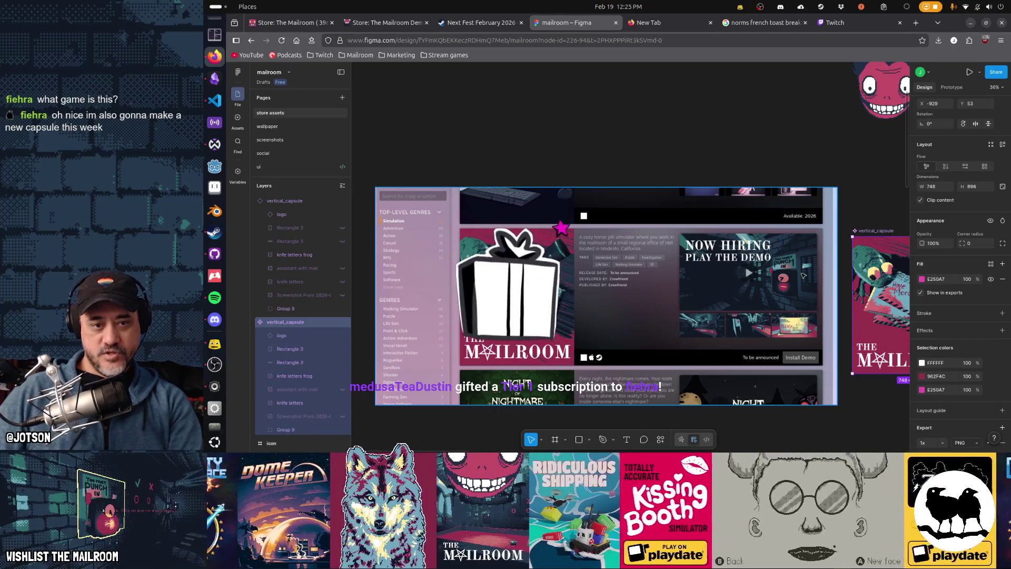
pyautogui.keyDown('ctrl'); pyautogui.scroll(3, 803, 275); pyautogui.keyUp('ctrl')
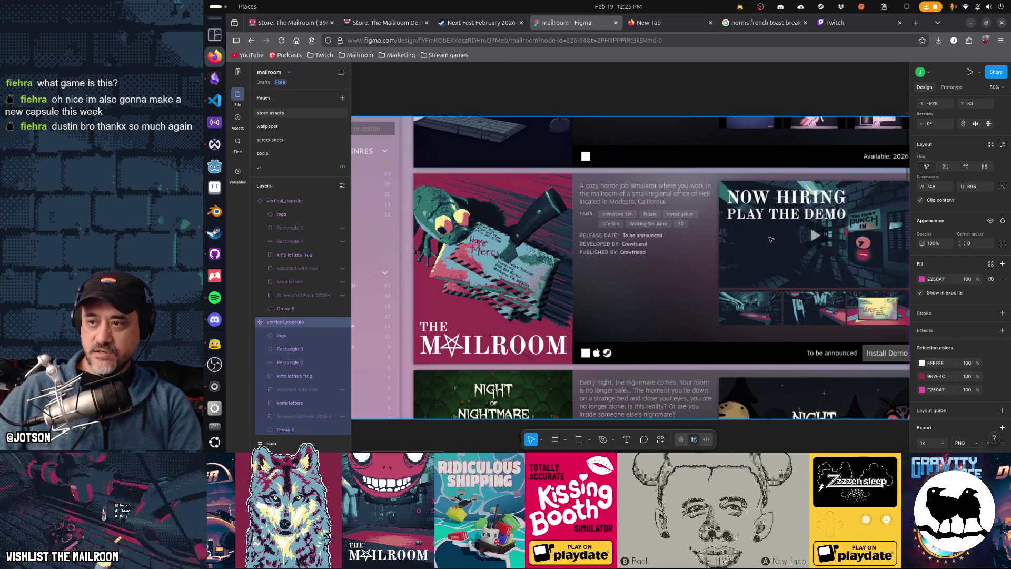
pyautogui.hotkey('alt', 'Tab')
pyautogui.hotkey('alt', 'Tab')
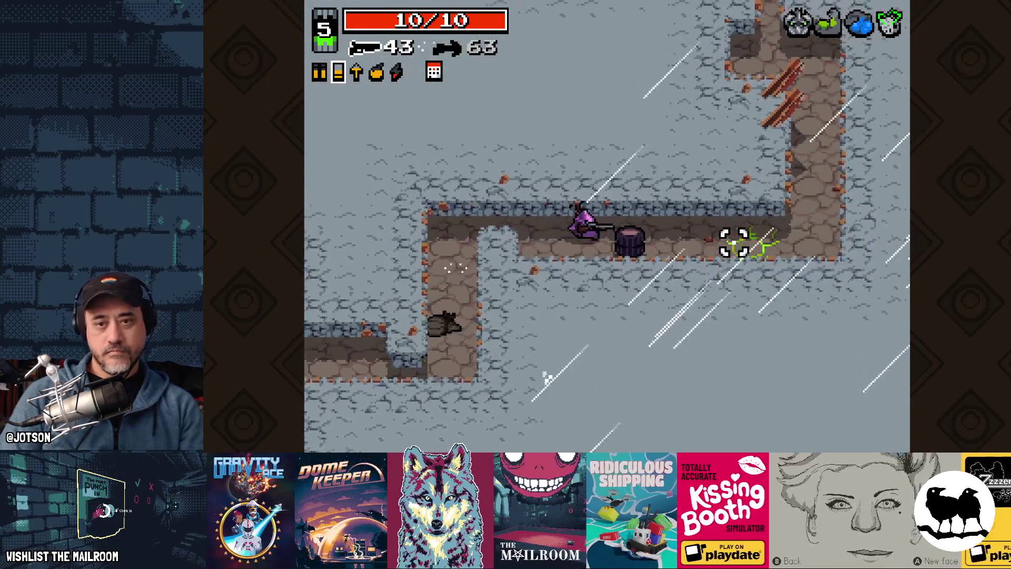
# Walk up through the level, shooting enemies above, below and in the room, until the Grenade Launcher appears
pyautogui.press('w')
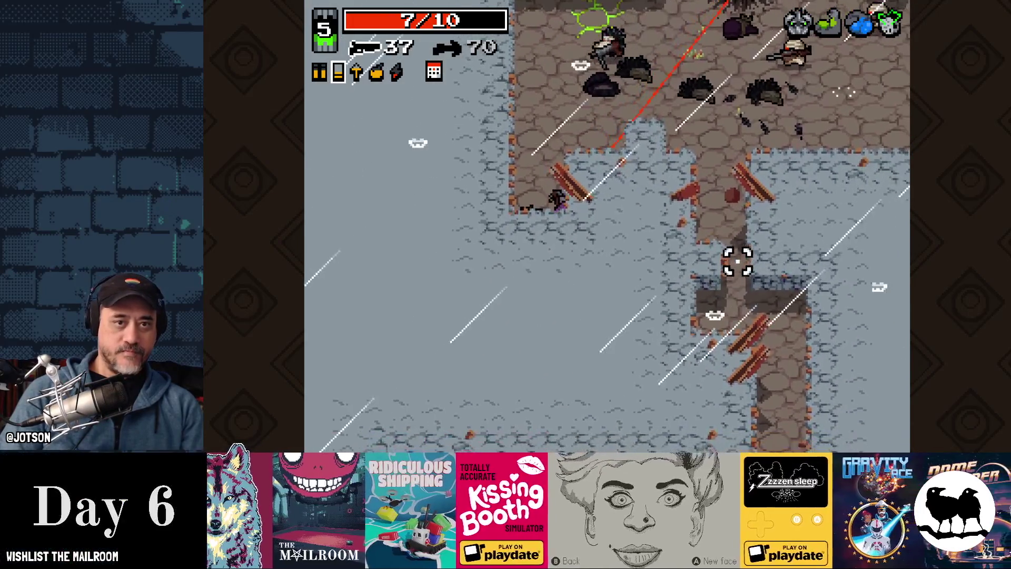
pyautogui.click(632, 95)
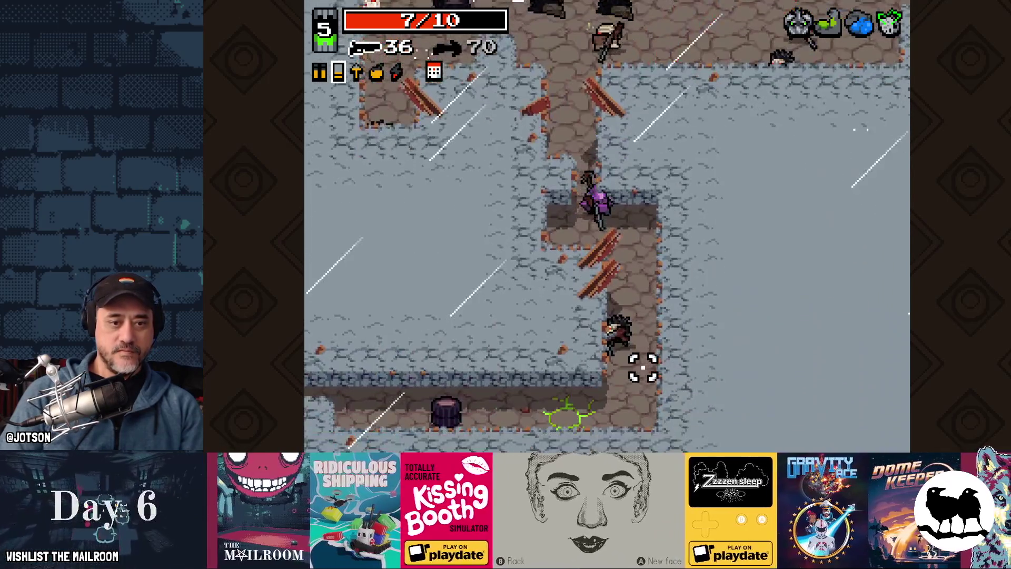
pyautogui.click(587, 340)
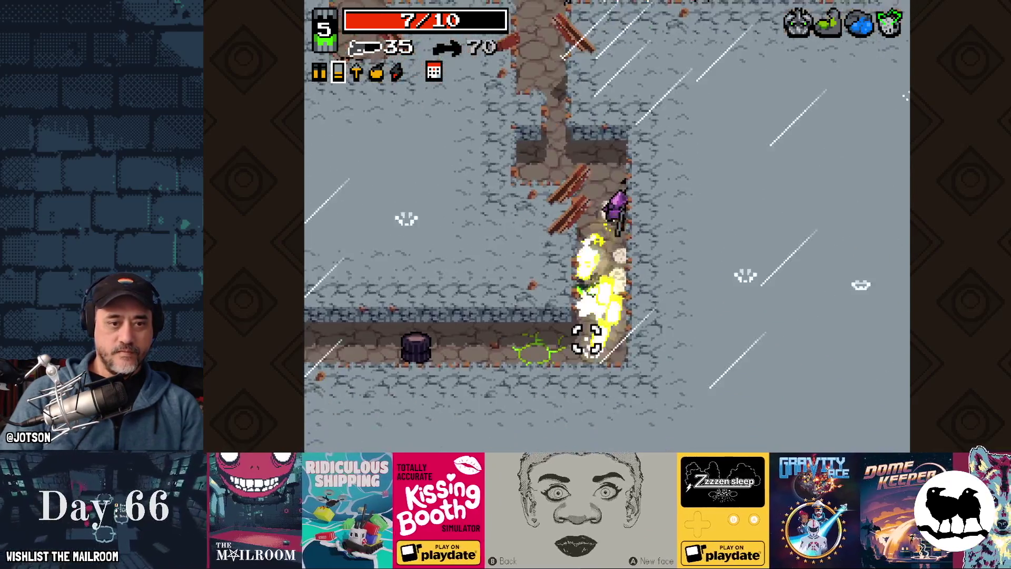
pyautogui.click(595, 94)
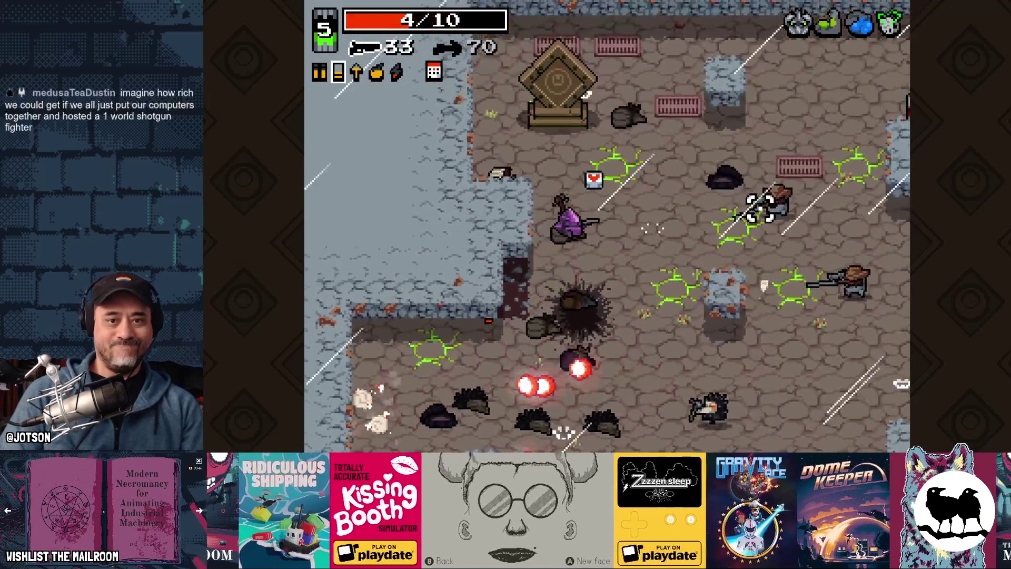
pyautogui.click(759, 242)
pyautogui.click(734, 310)
pyautogui.press('w')
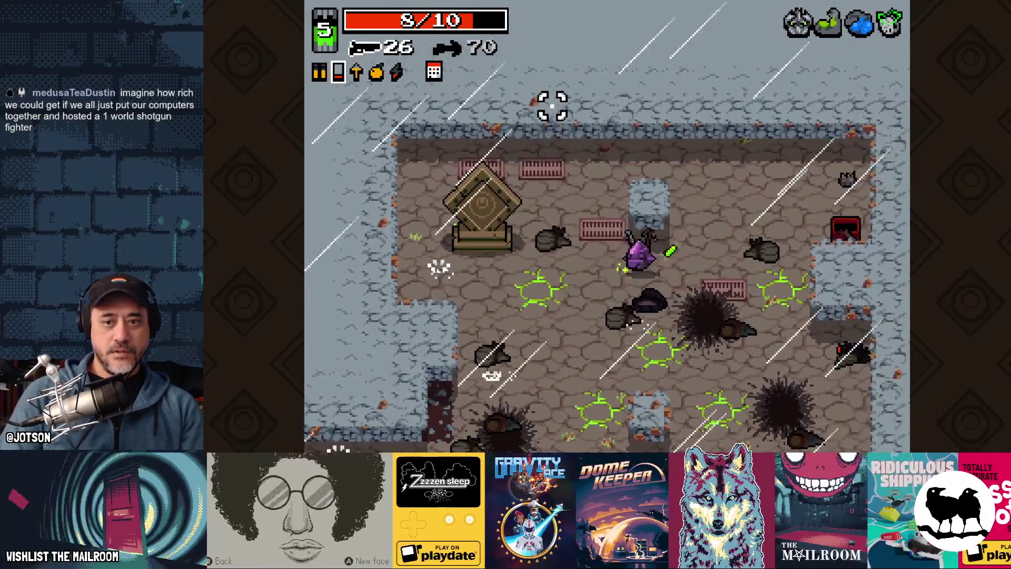
# Walk past the Grenade Launcher and head down into the lower corridor
pyautogui.press('s')
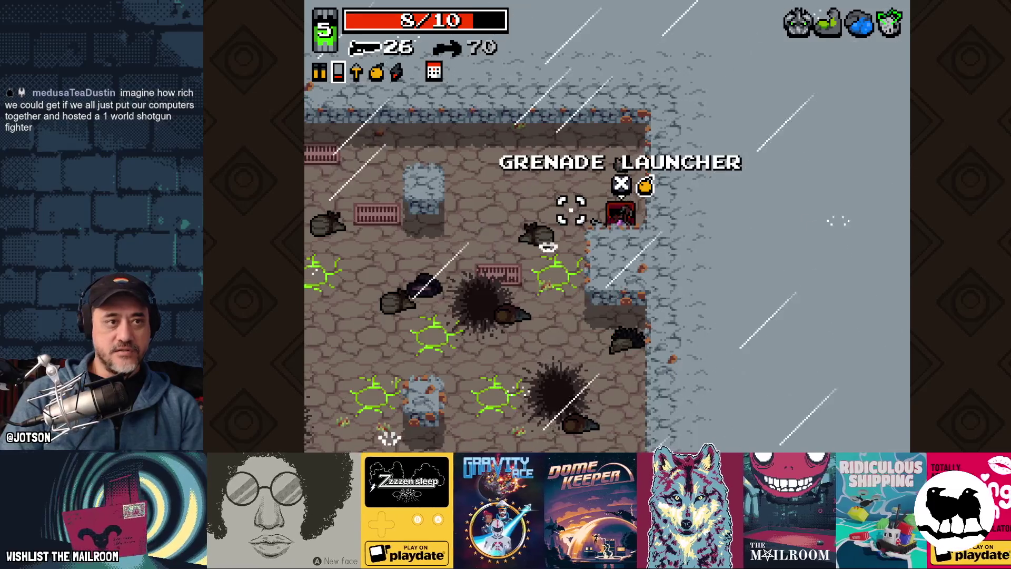
pyautogui.press('s')
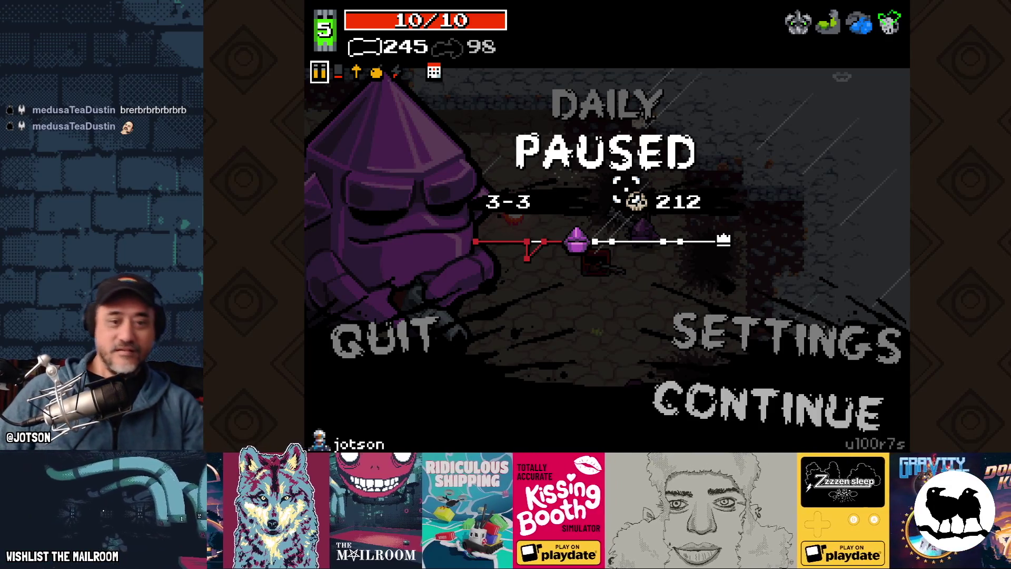
# Switch Gamepad to ON in Settings > Controls, then back out to the pause menu
pyautogui.click(842, 345)
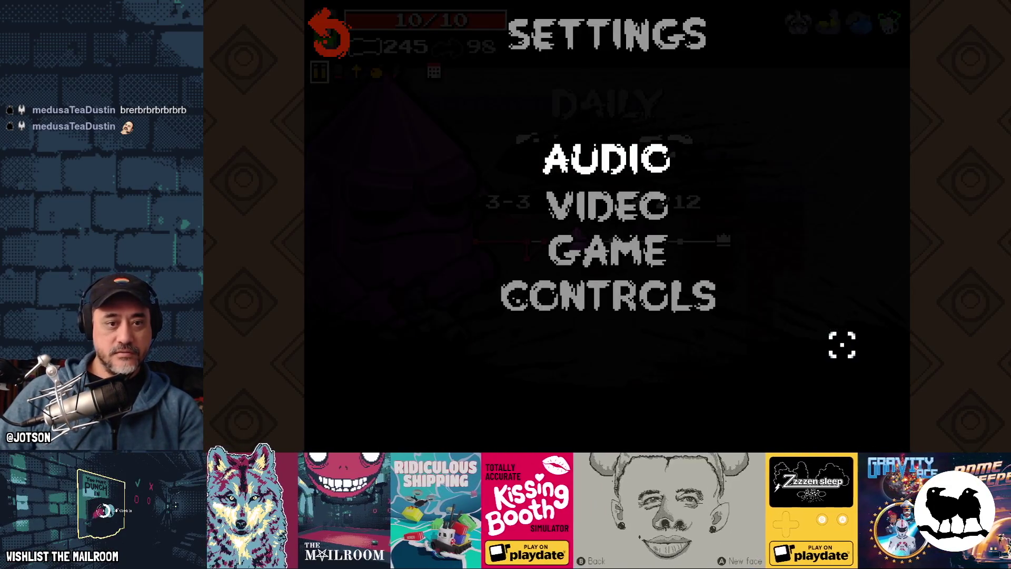
pyautogui.click(646, 270)
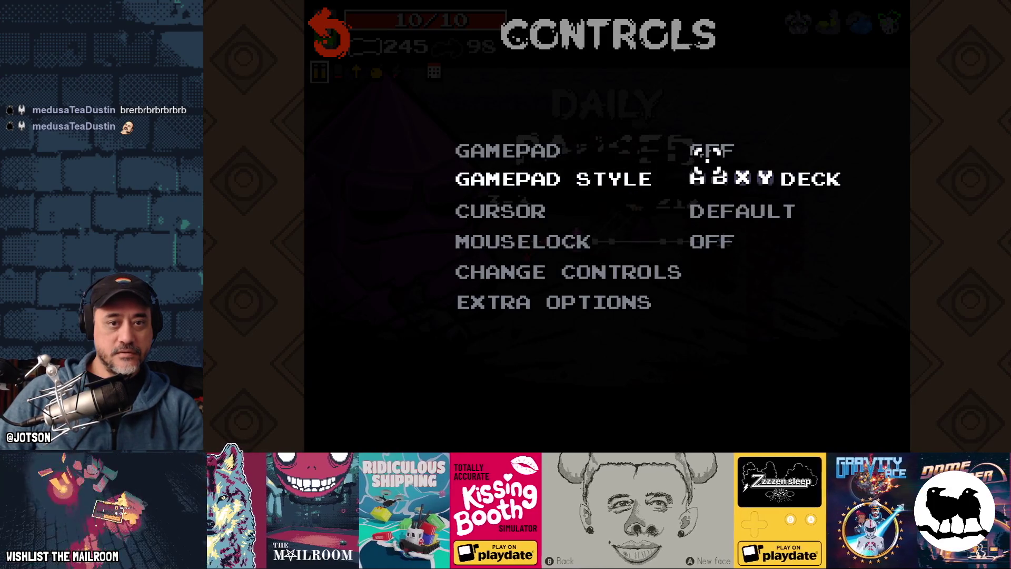
pyautogui.click(705, 151)
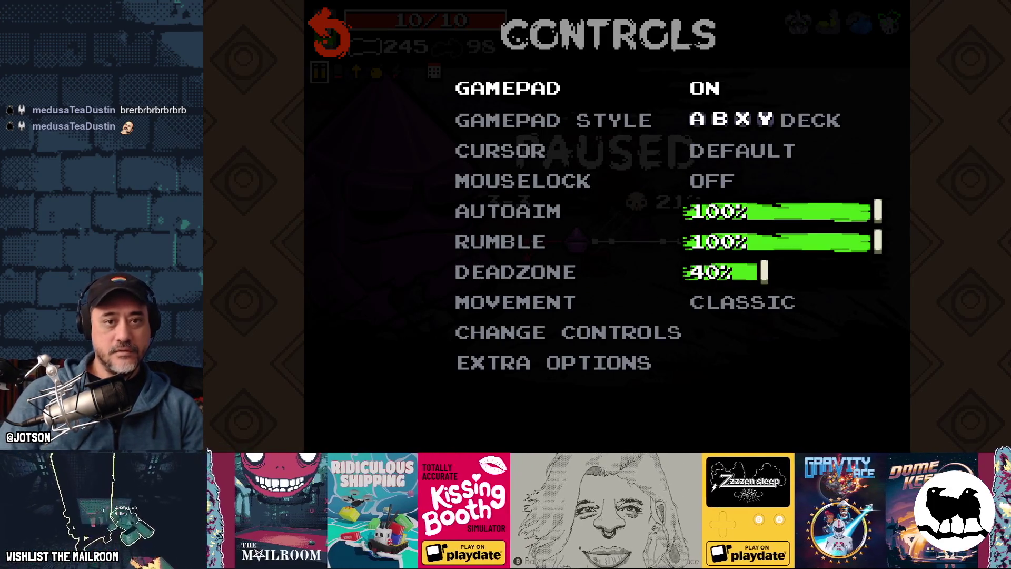
pyautogui.press('Escape')
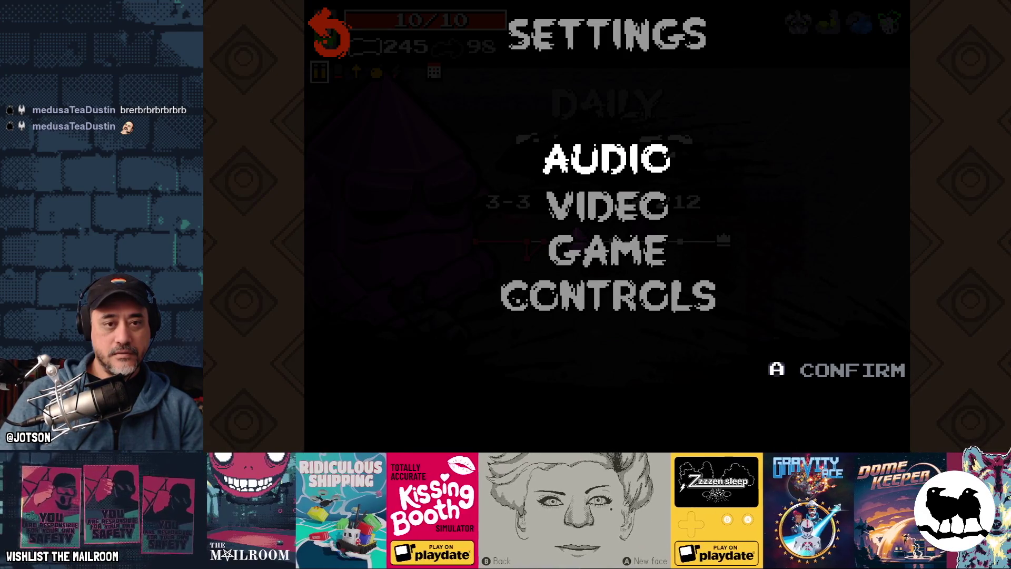
pyautogui.press('Escape')
pyautogui.press('Escape')
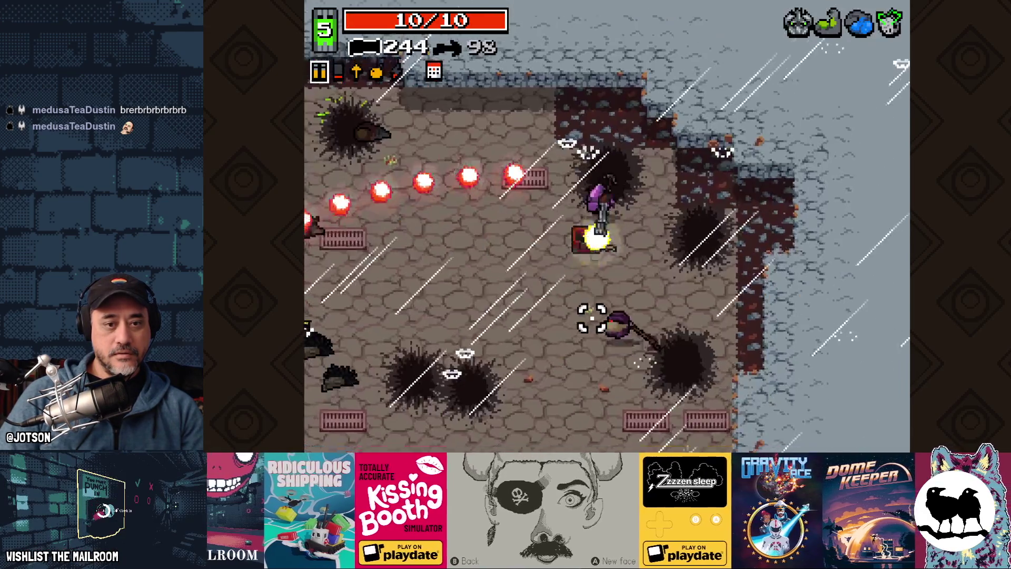
# Fight down-left through the room to the Super Splinter Gun and swap to the other weapon
pyautogui.press('s')
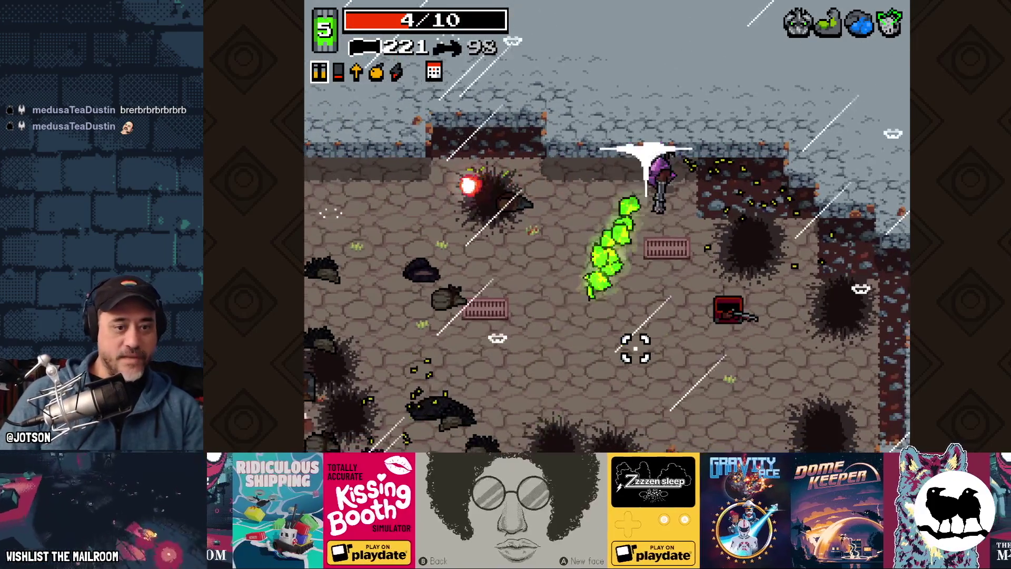
pyautogui.press('s')
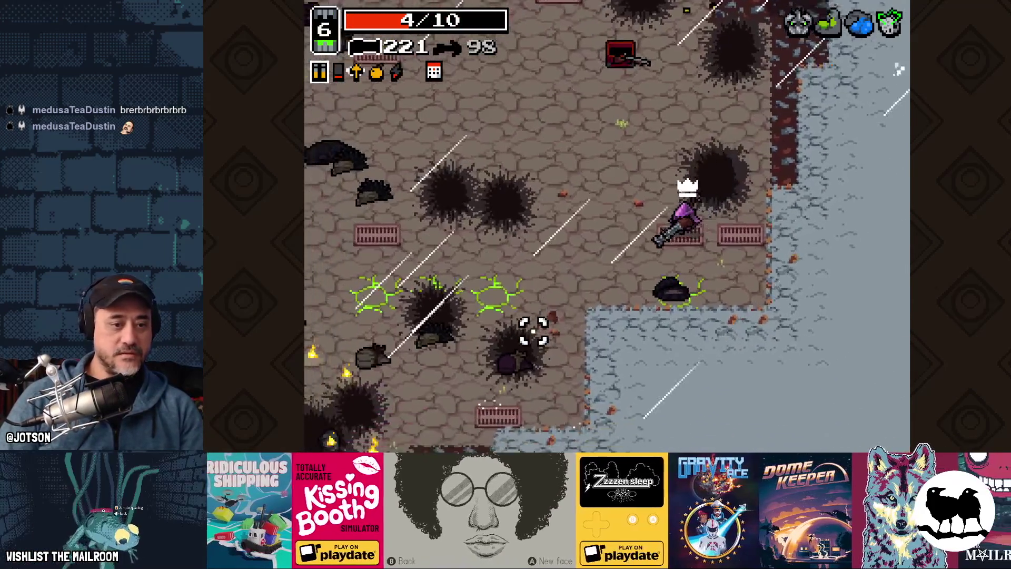
pyautogui.press('s')
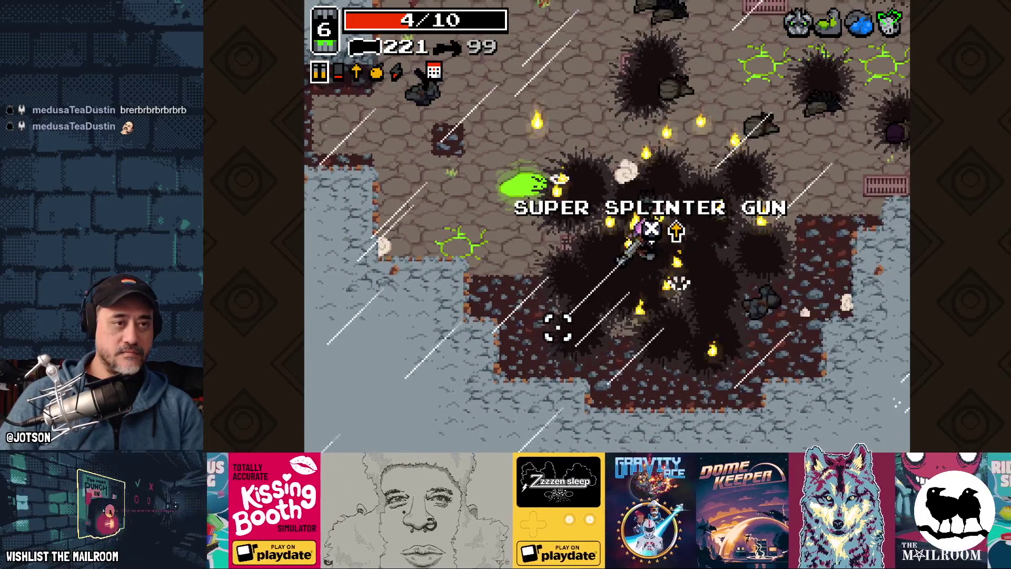
pyautogui.press('space')
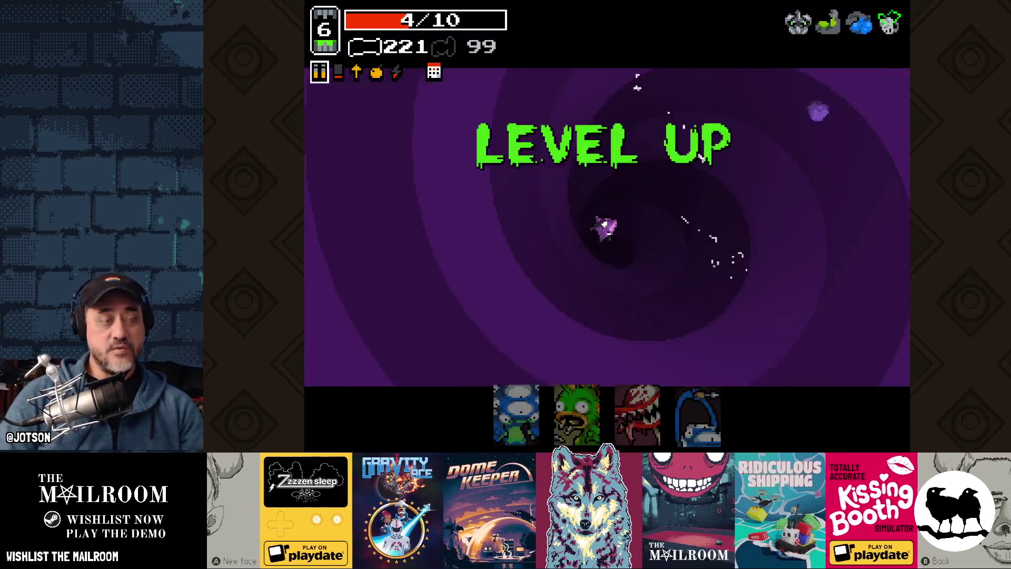
# Take the Bloodlust mutation and start clearing the crystal cave with the shotgun
pyautogui.press('Right')
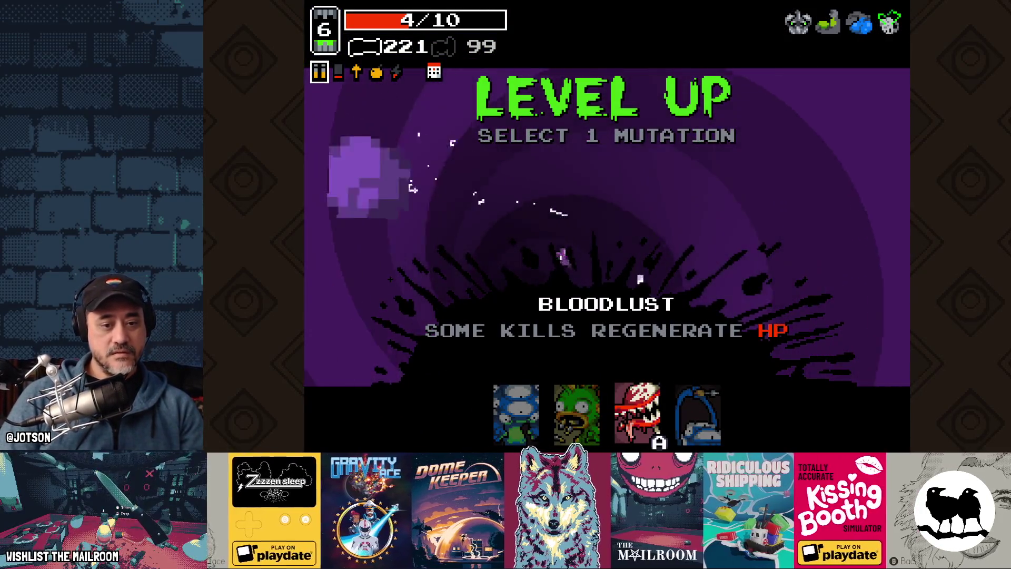
pyautogui.press('Return')
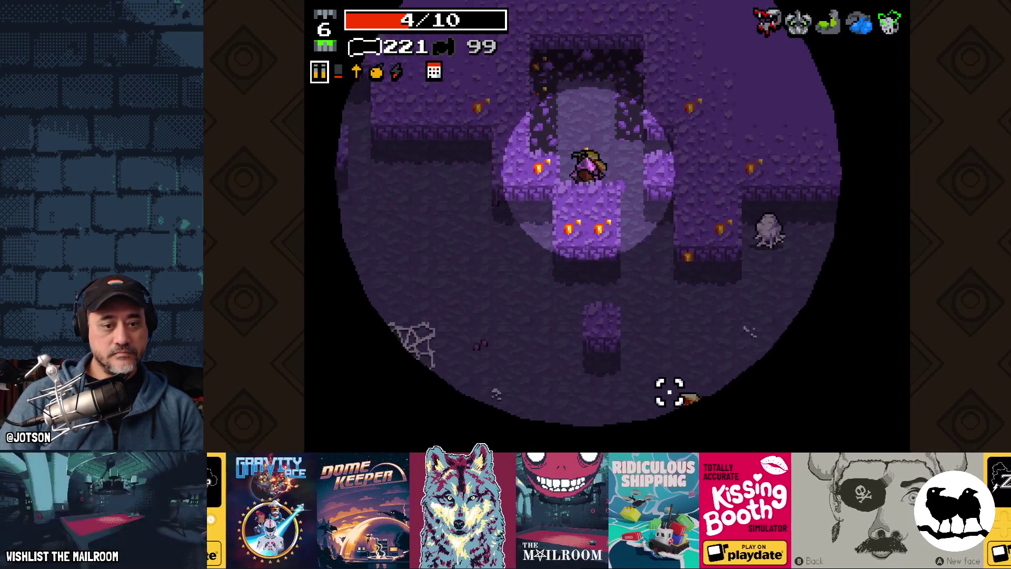
pyautogui.press('space')
pyautogui.click(640, 350)
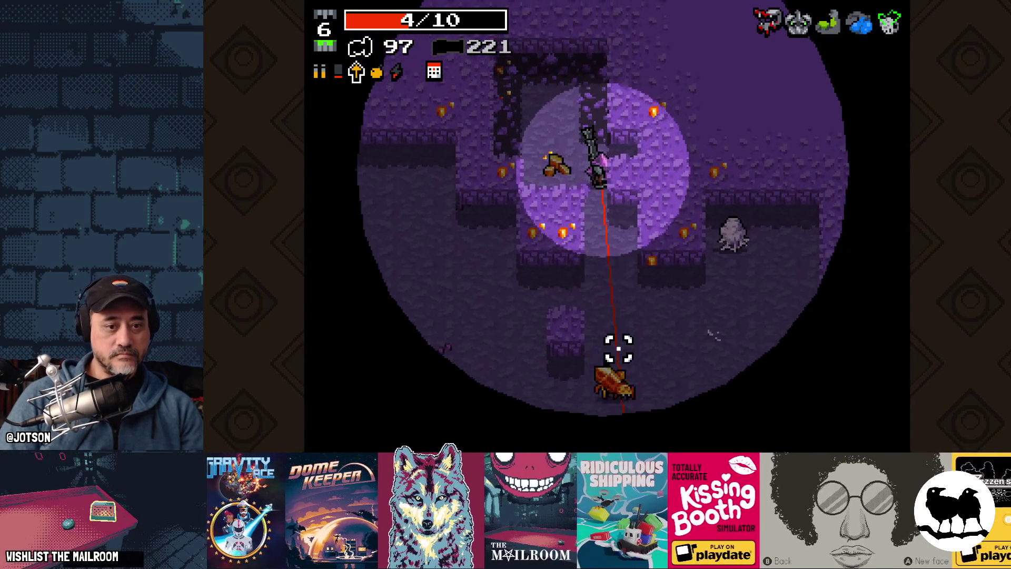
pyautogui.press('s')
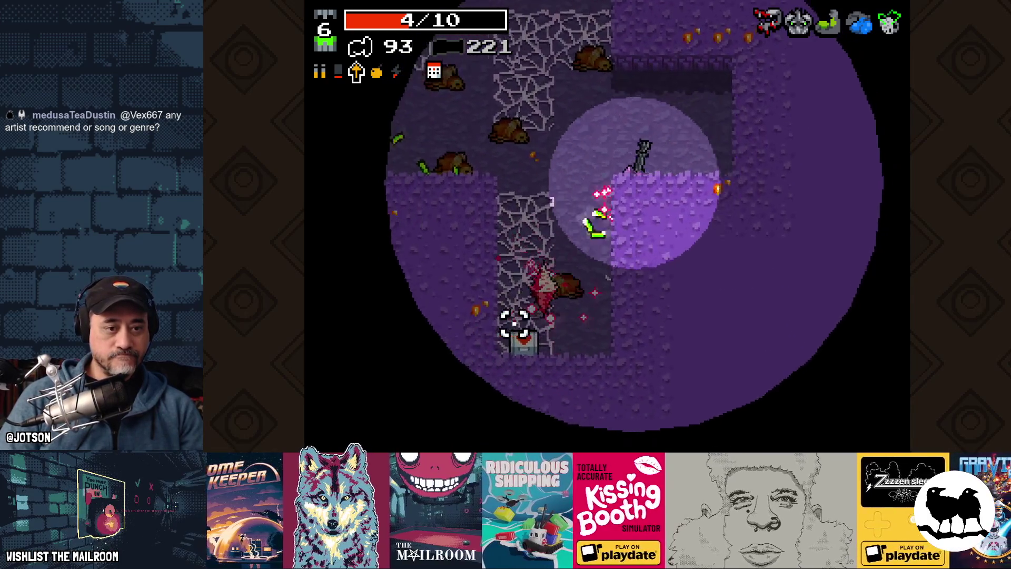
pyautogui.press('a')
pyautogui.click(567, 342)
# Grab the health pickup, open the red weapon chest, and push right past the crystal enemy
pyautogui.press('s')
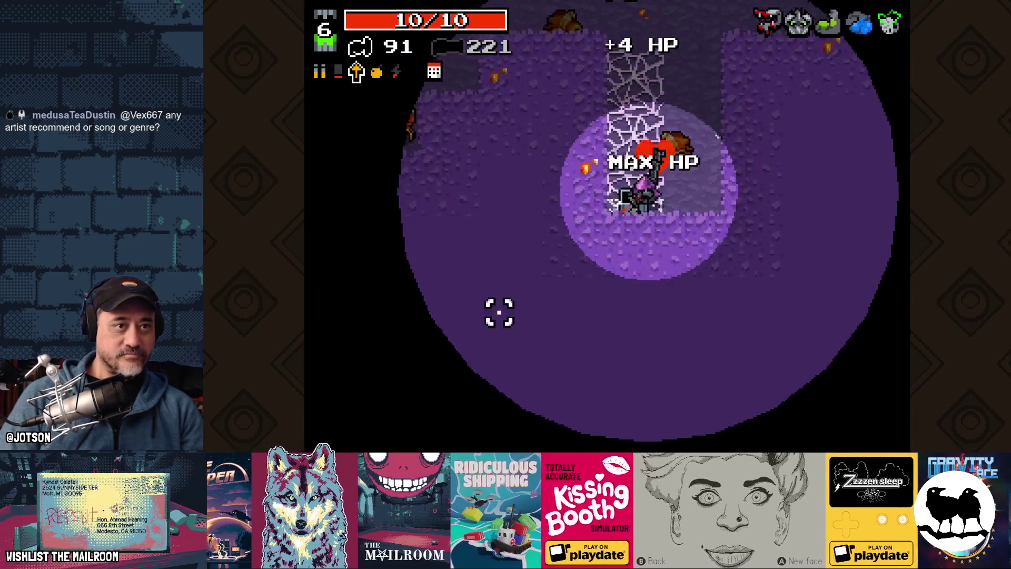
pyautogui.press('space')
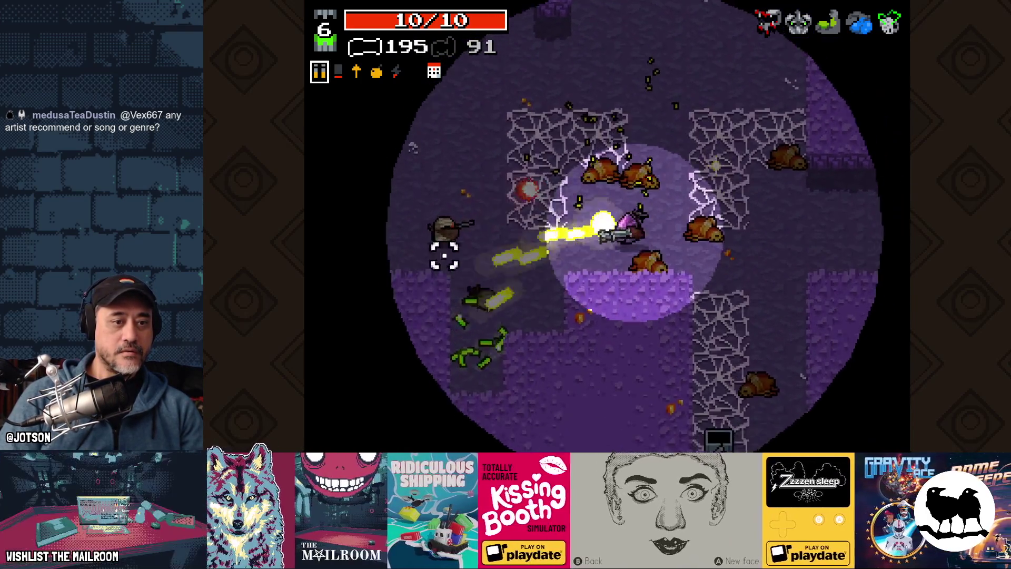
pyautogui.press('w')
pyautogui.moveTo(462, 217); pyautogui.dragTo(457, 145)
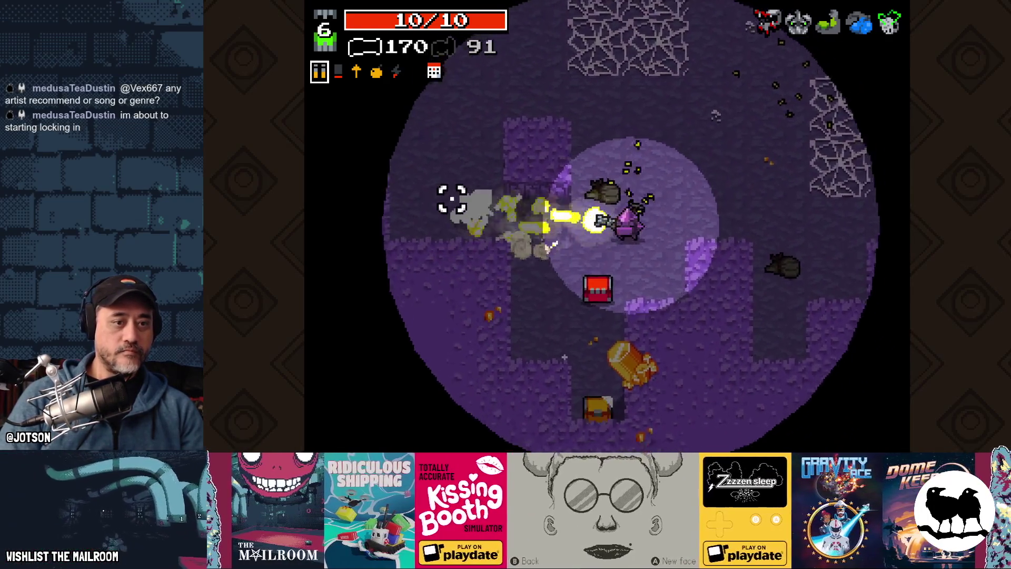
pyautogui.press('a')
pyautogui.press('s')
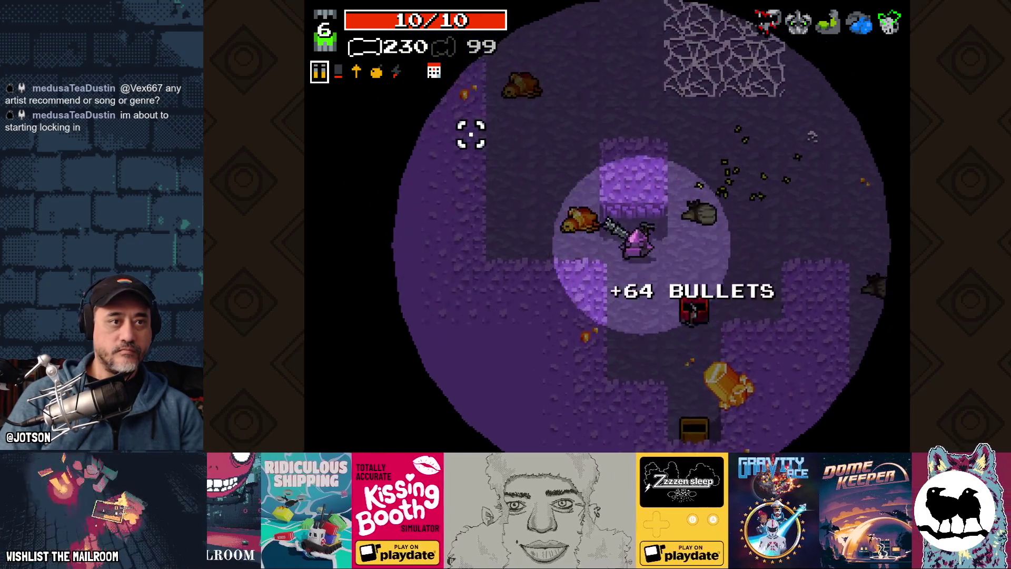
pyautogui.moveTo(612, 78)
pyautogui.mouseDown()
pyautogui.moveTo(603, 95)
pyautogui.moveTo(682, 75)
pyautogui.mouseUp()
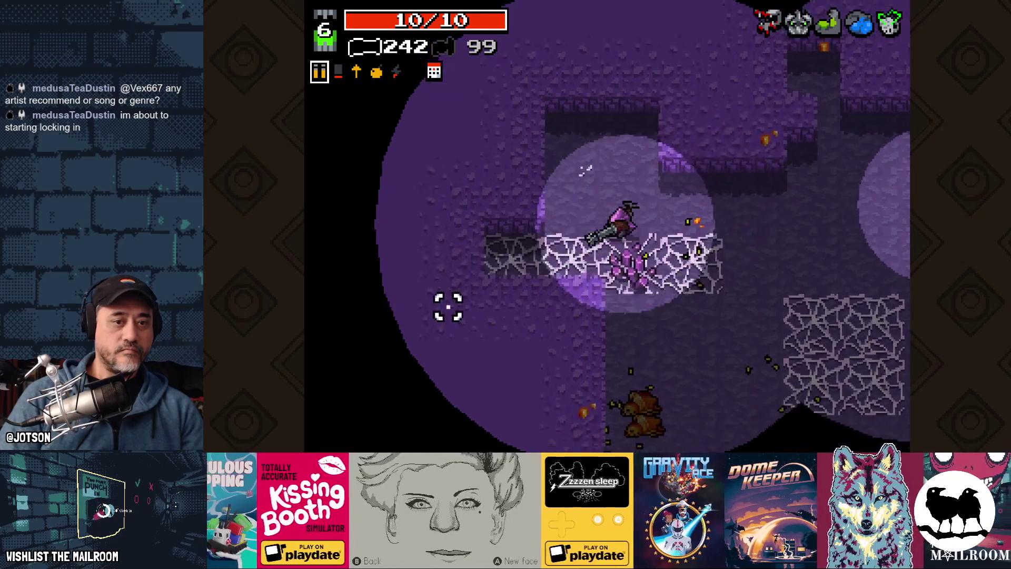
pyautogui.press('d')
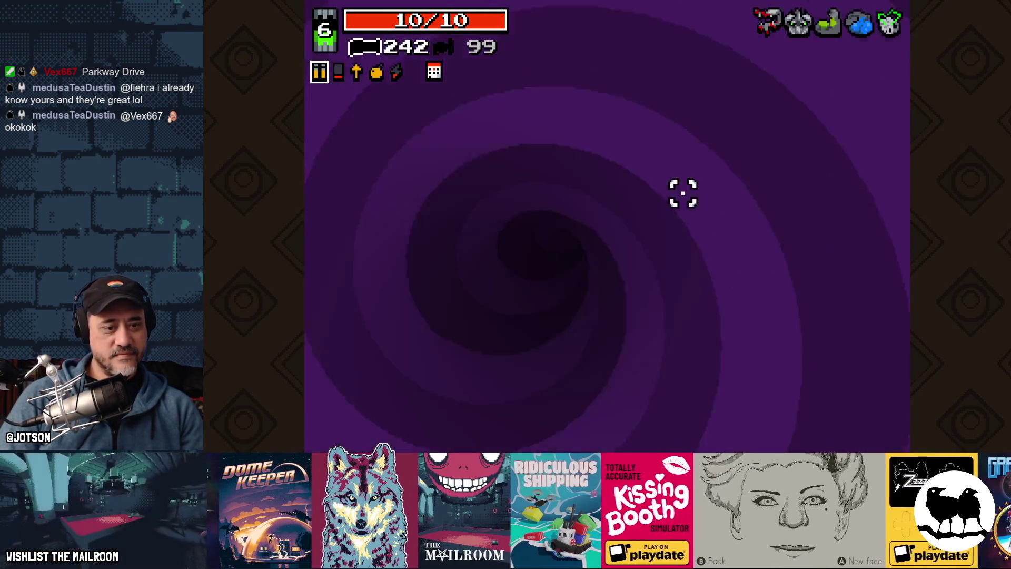
# Advance along the snowy corridor, firing at the first enemies up-right and down-left
pyautogui.press('d')
pyautogui.press('s')
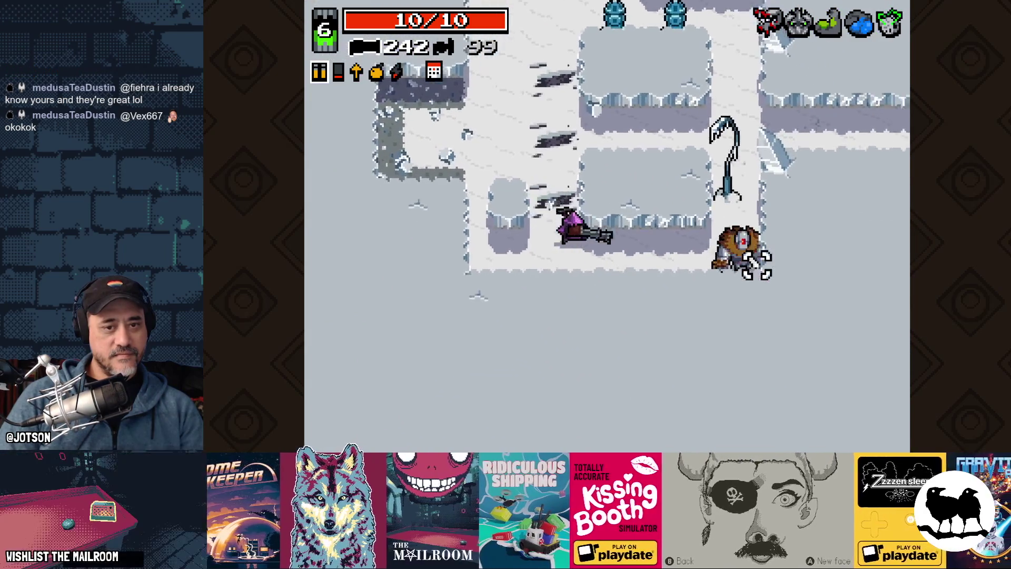
pyautogui.press('d')
pyautogui.press('w')
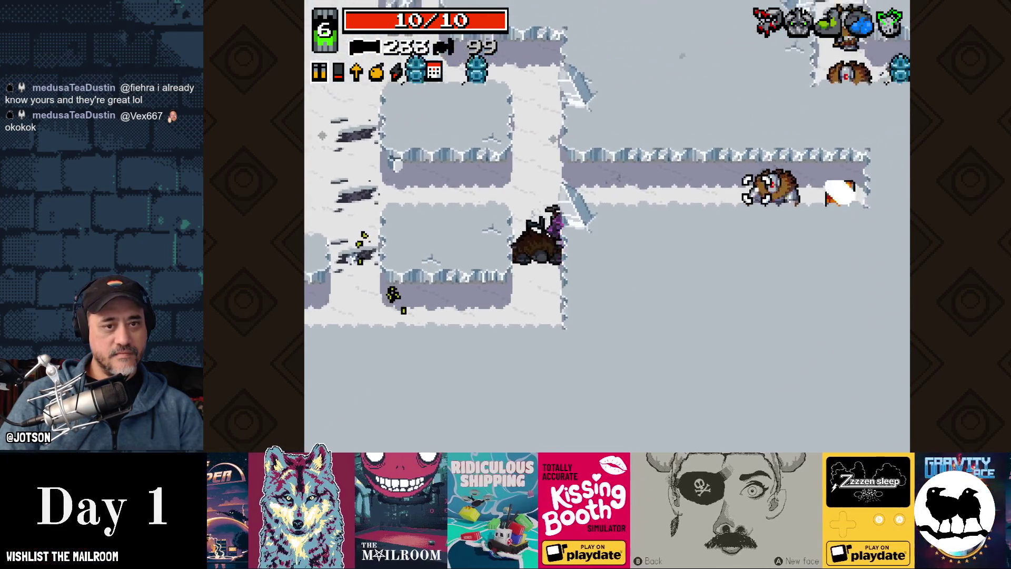
pyautogui.moveTo(753, 226); pyautogui.dragTo(751, 220)
pyautogui.press('d')
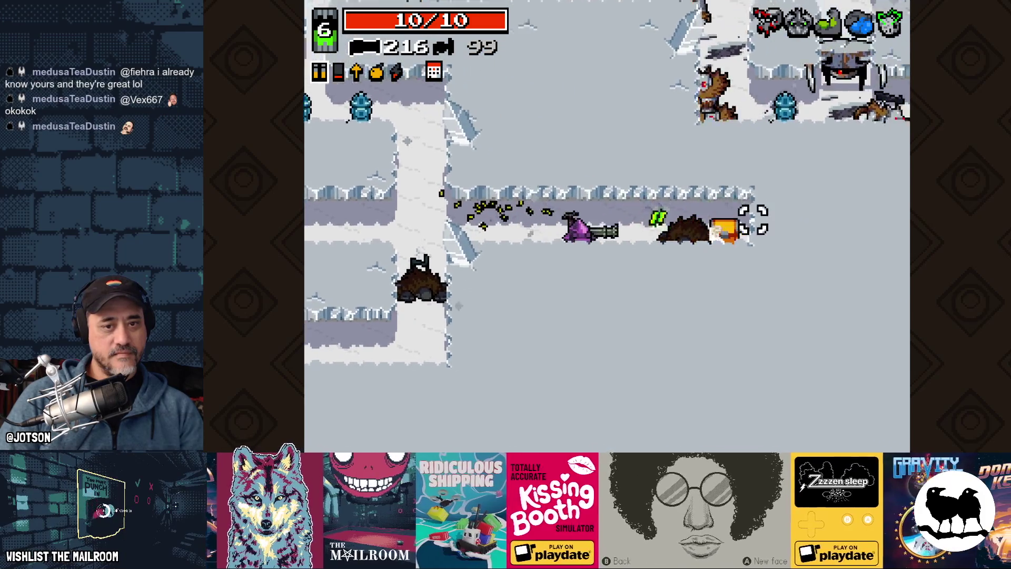
pyautogui.press('a')
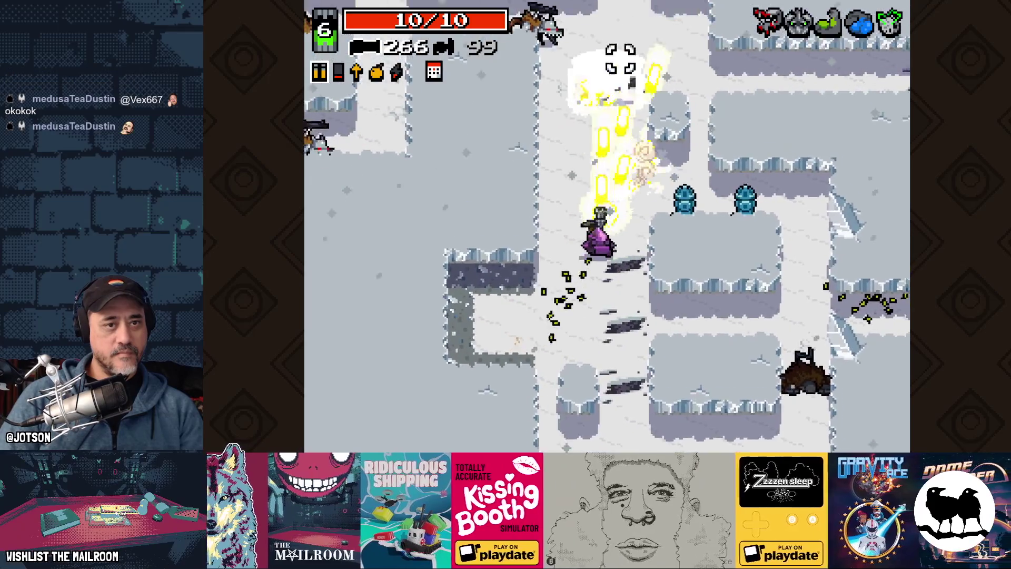
pyautogui.press('w')
pyautogui.moveTo(620, 59)
pyautogui.mouseDown()
pyautogui.moveTo(609, 79)
pyautogui.moveTo(572, 90)
pyautogui.mouseUp()
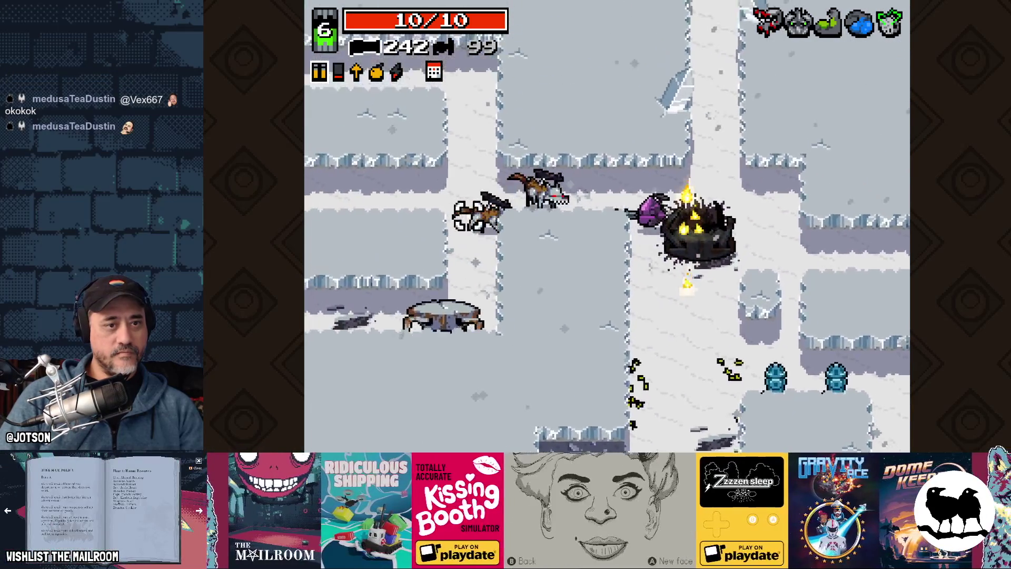
pyautogui.moveTo(477, 216); pyautogui.dragTo(456, 247)
# Sweep fire left along the corridor, finish the nearby enemies and collect the bullet ammo
pyautogui.press('w')
pyautogui.press('d')
pyautogui.press('w')
pyautogui.press('a')
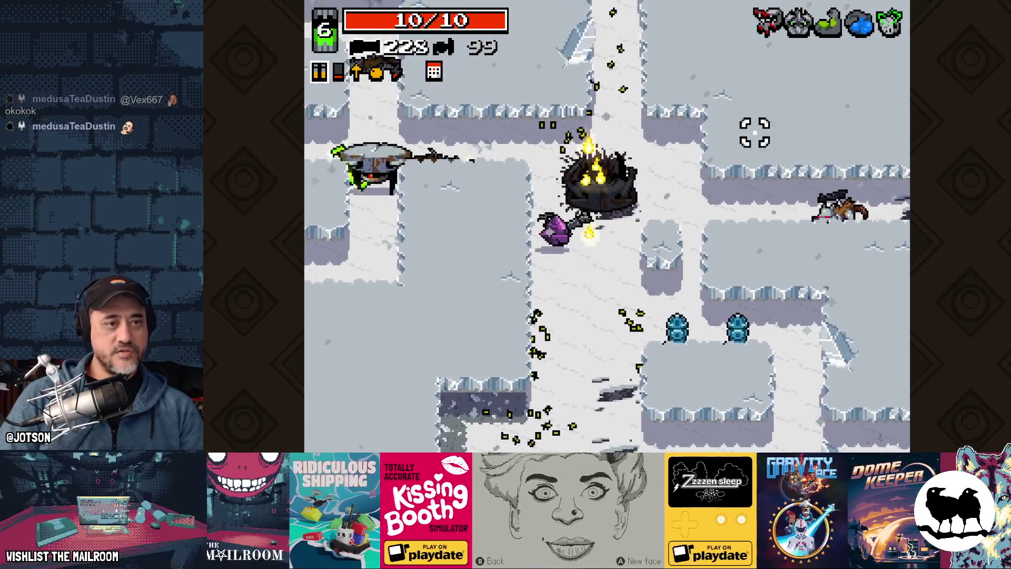
pyautogui.moveTo(752, 128)
pyautogui.mouseDown()
pyautogui.moveTo(485, 225)
pyautogui.moveTo(463, 244)
pyautogui.moveTo(451, 233)
pyautogui.mouseUp()
pyautogui.press('w')
pyautogui.press('a')
pyautogui.click(469, 252)
pyautogui.press('d')
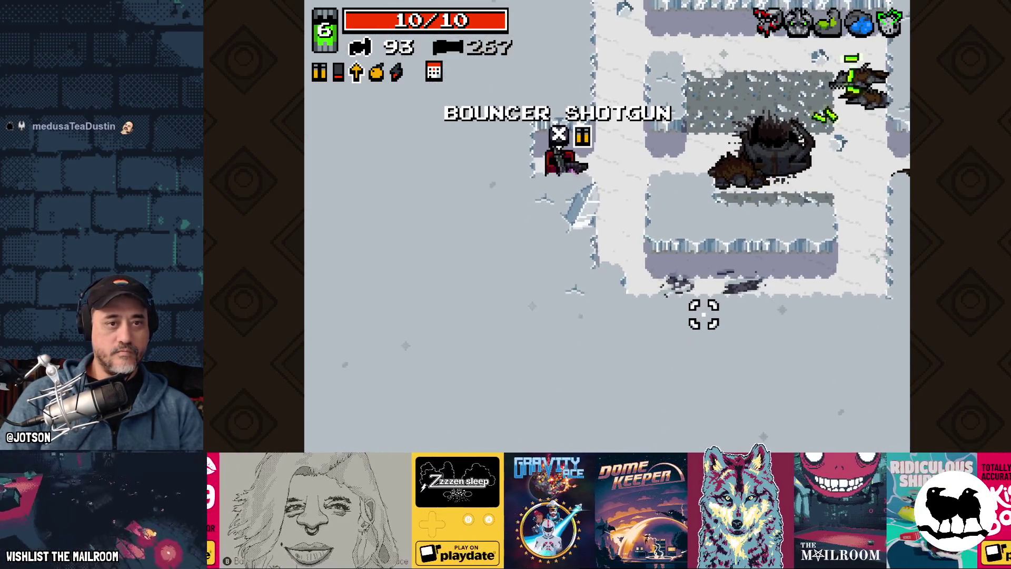
# Move on through the snow level, shooting the enemies ahead and down-left
pyautogui.press('d')
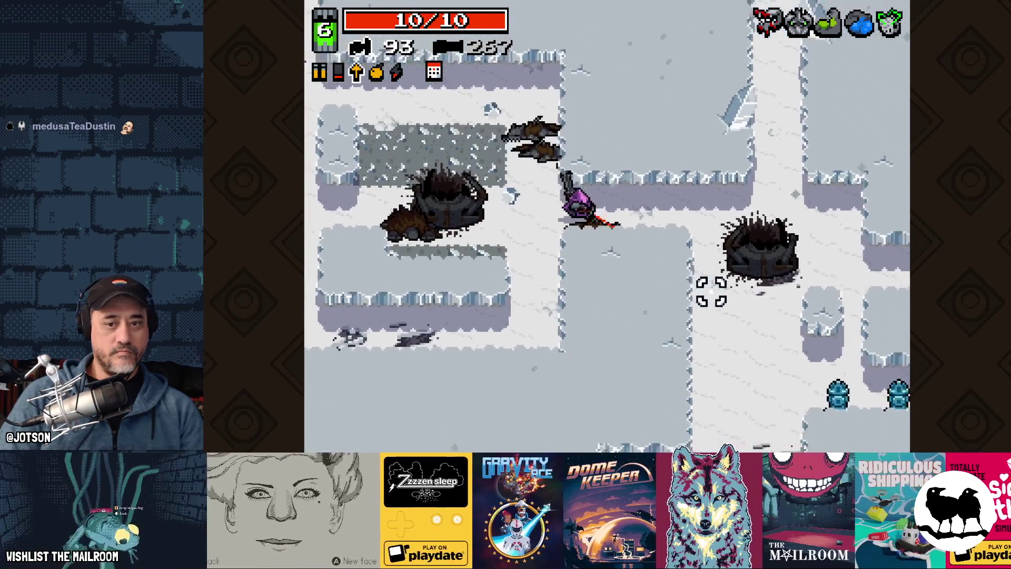
pyautogui.press('d')
pyautogui.press('s')
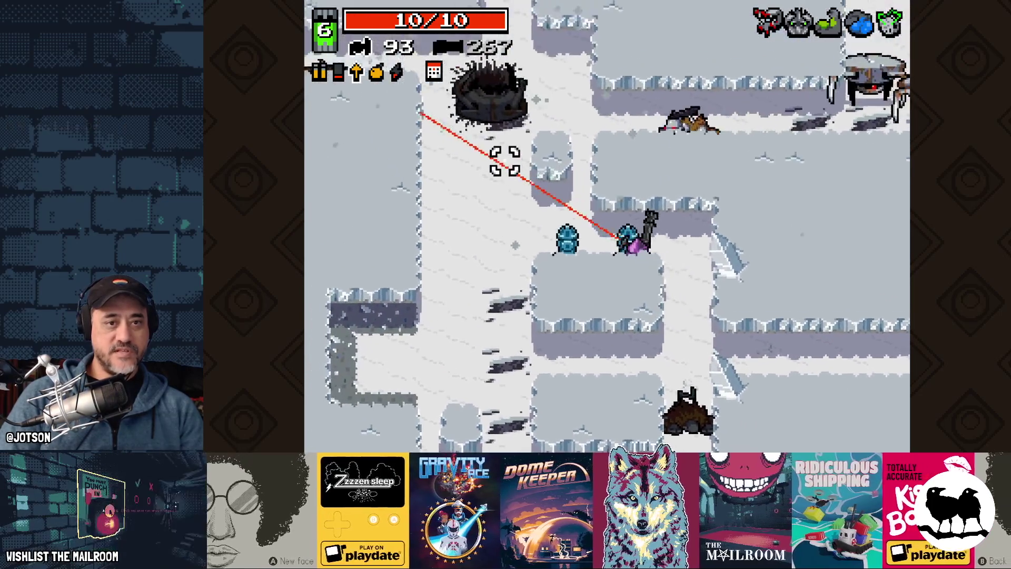
pyautogui.press('a')
pyautogui.press('w')
pyautogui.press('d')
pyautogui.press('w')
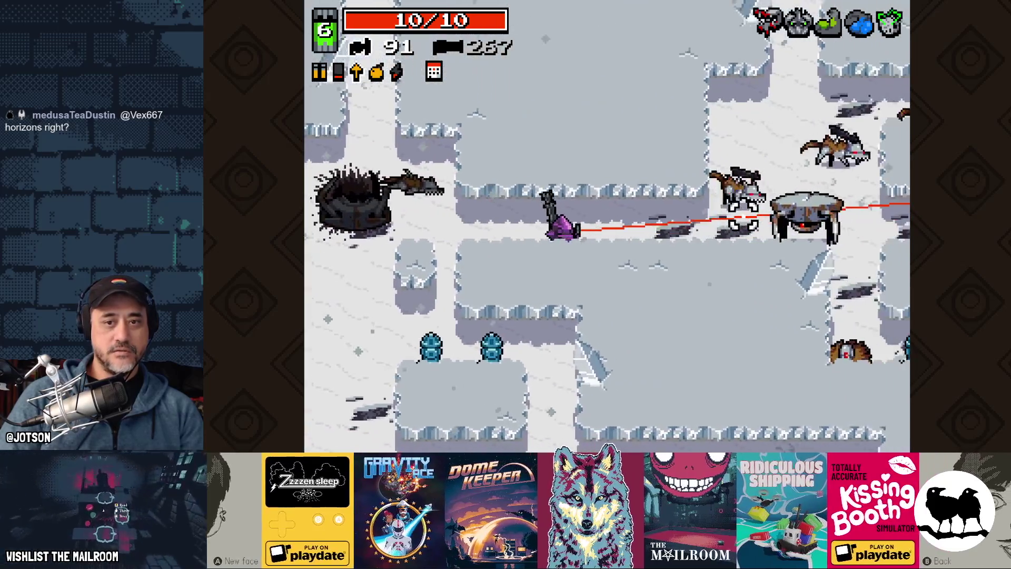
pyautogui.press('d')
pyautogui.click(745, 222)
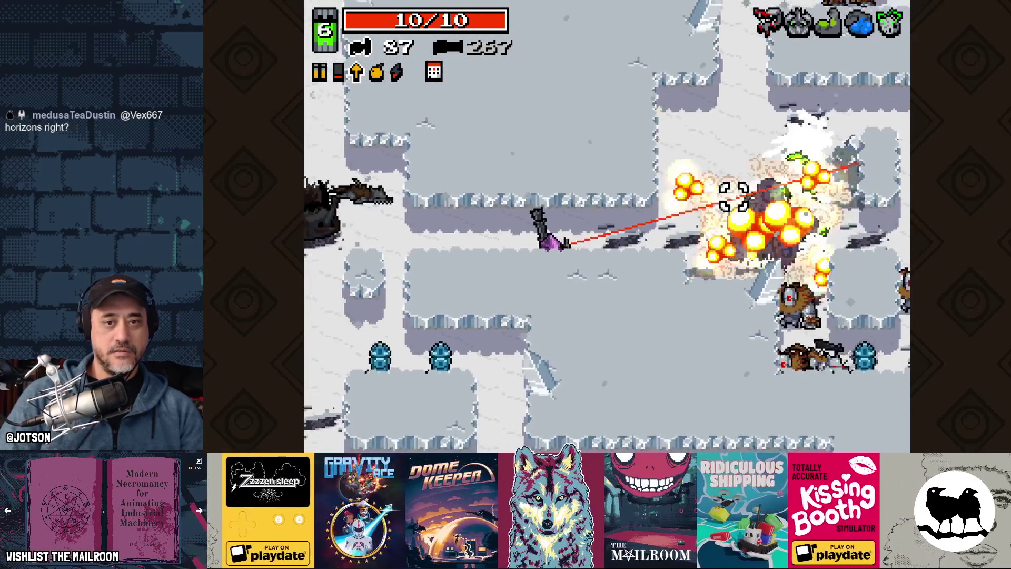
pyautogui.click(735, 197)
pyautogui.press('a')
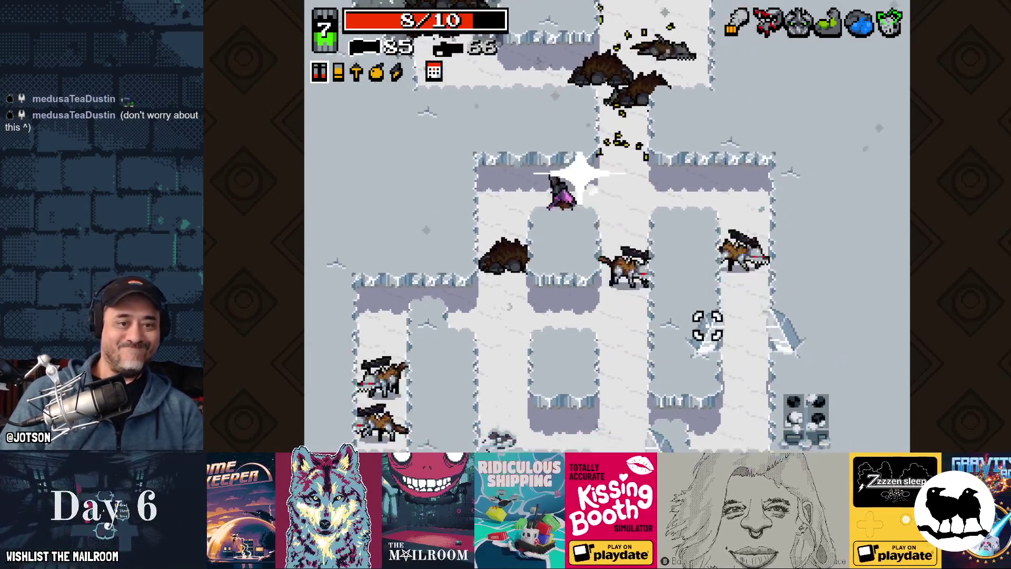
# Spray fire at the enemies down-left while pushing on into level 7
pyautogui.moveTo(707, 326)
pyautogui.mouseDown()
pyautogui.moveTo(630, 354)
pyautogui.moveTo(608, 334)
pyautogui.moveTo(605, 363)
pyautogui.moveTo(633, 383)
pyautogui.moveTo(606, 358)
pyautogui.mouseUp()
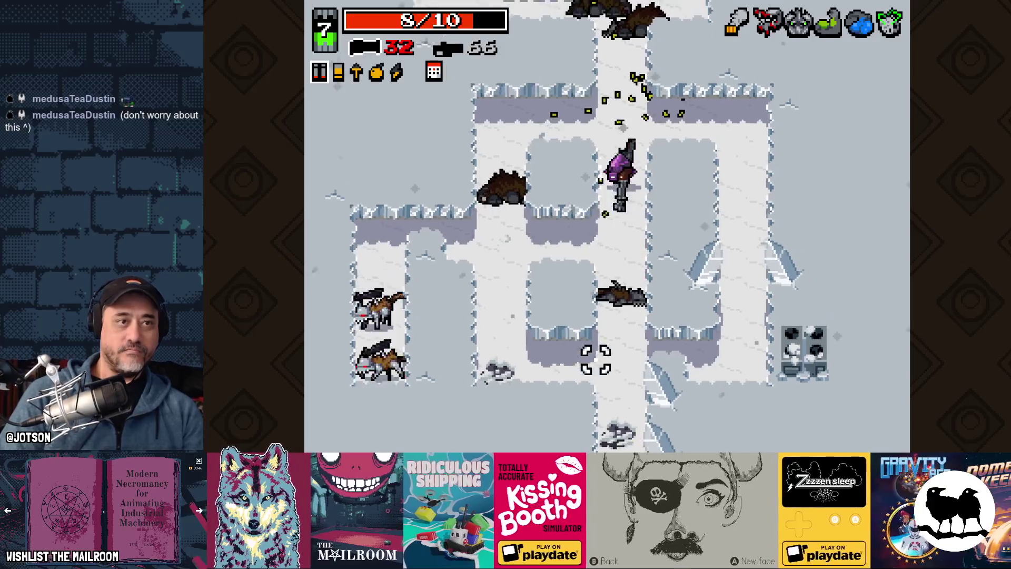
# Swap weapons to fire at the enemies above, then run down to collect bullet ammo
pyautogui.press('space')
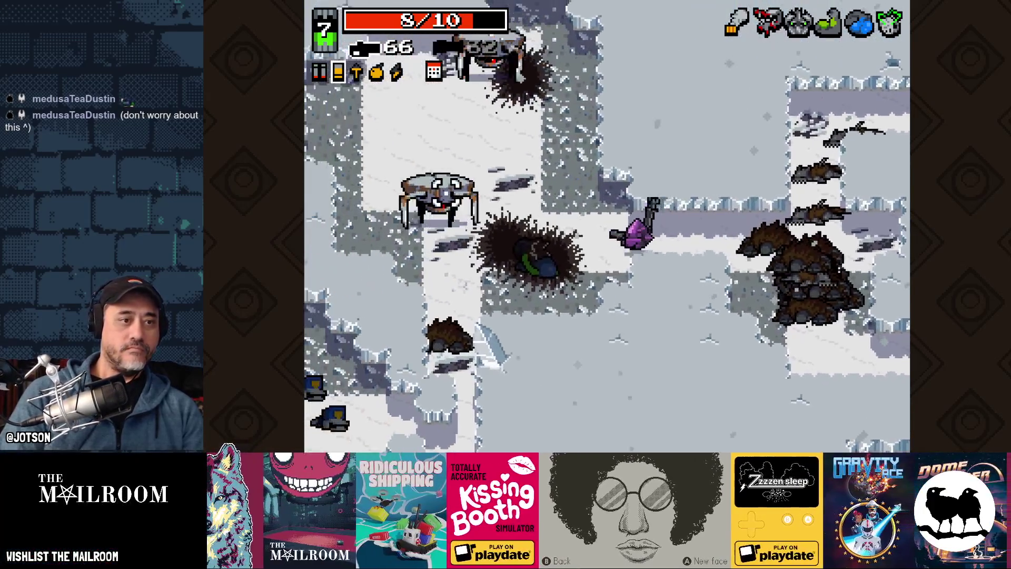
pyautogui.click(465, 158)
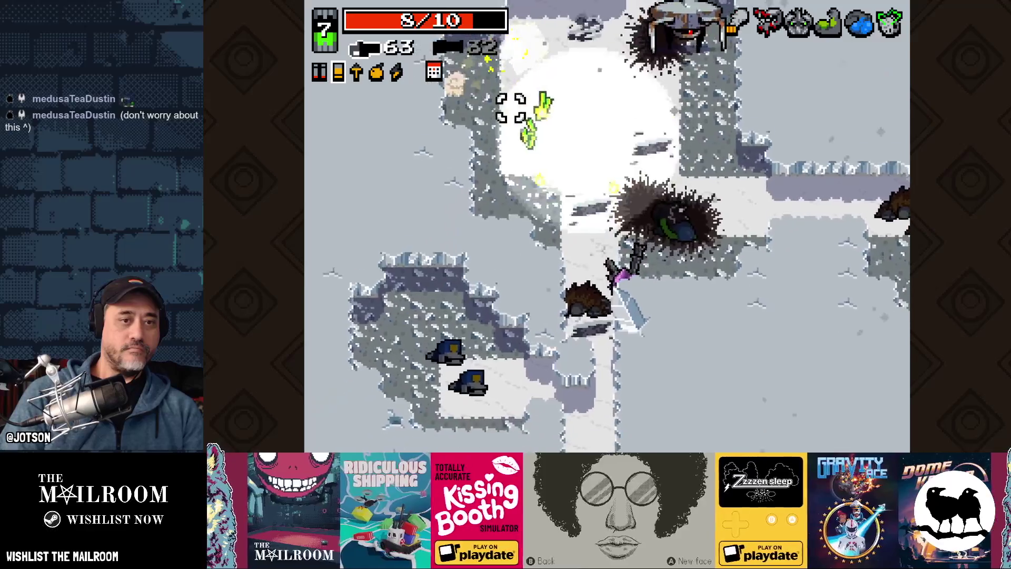
pyautogui.click(746, 136)
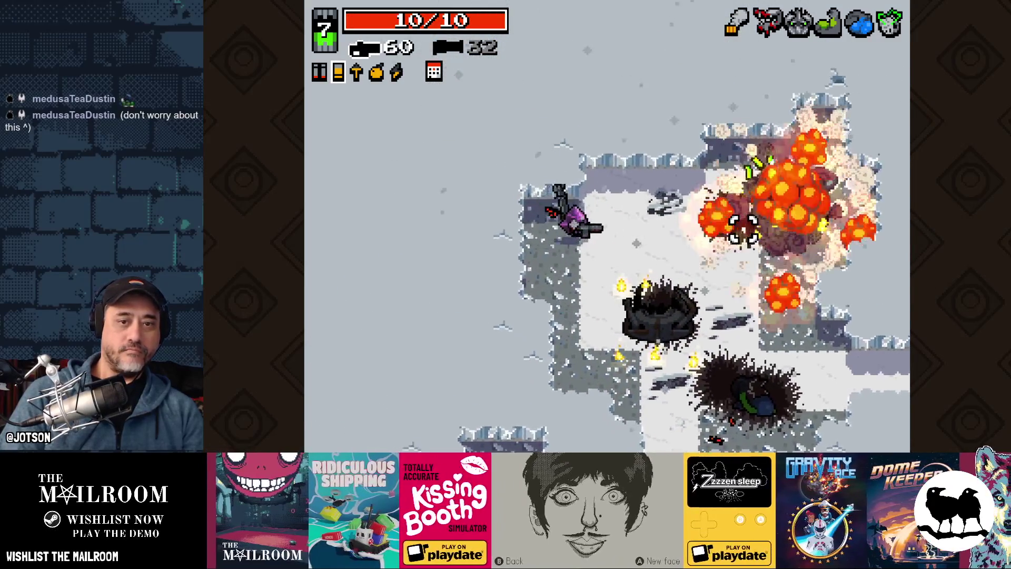
pyautogui.click(750, 231)
pyautogui.press('space')
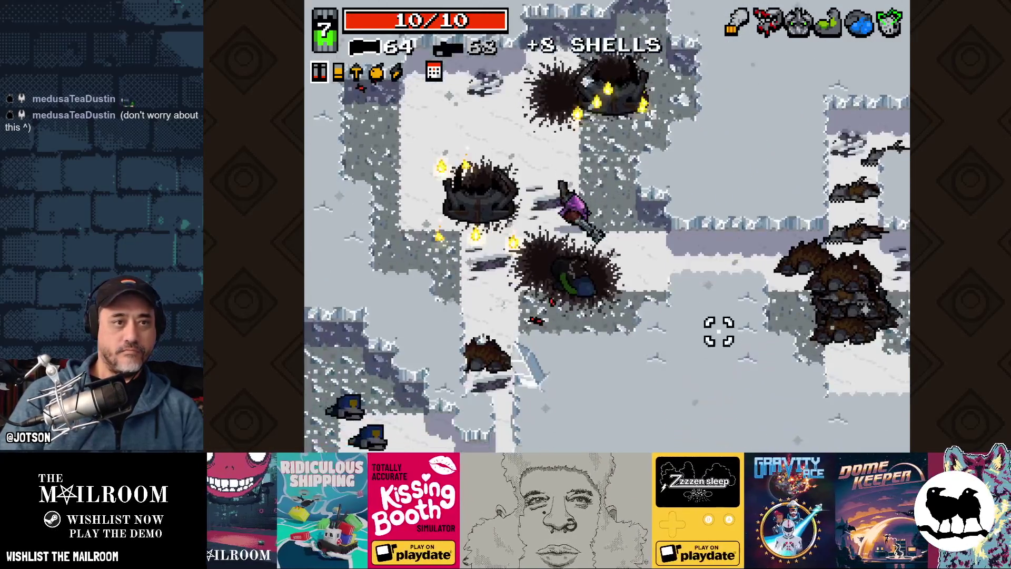
pyautogui.press('d')
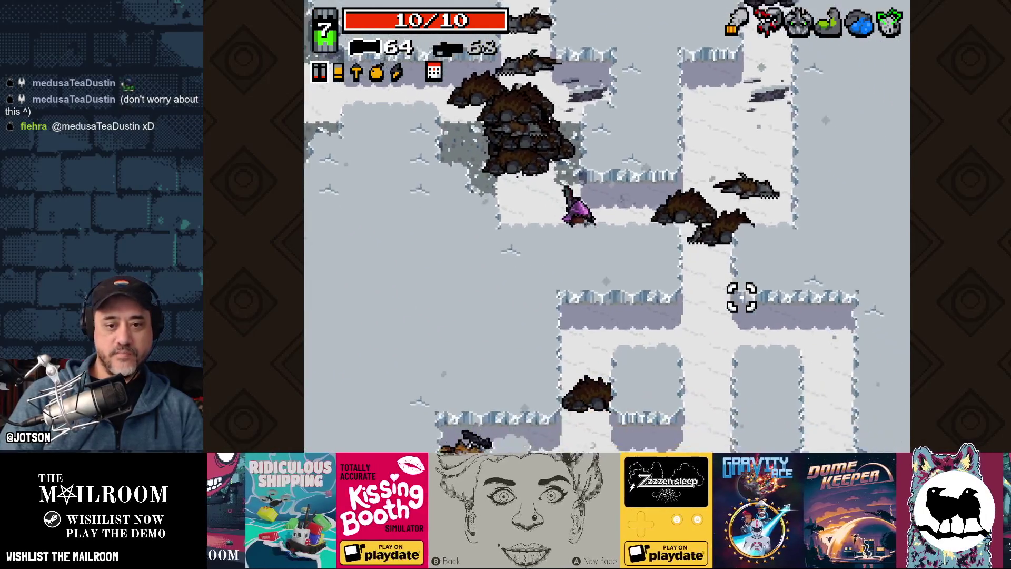
pyautogui.press('s')
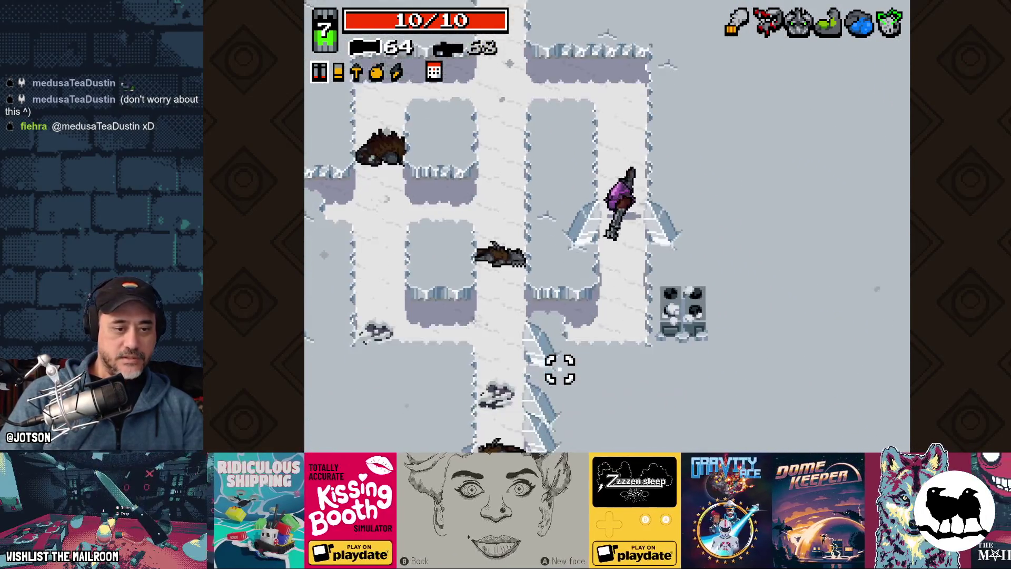
pyautogui.press('space')
pyautogui.press('d')
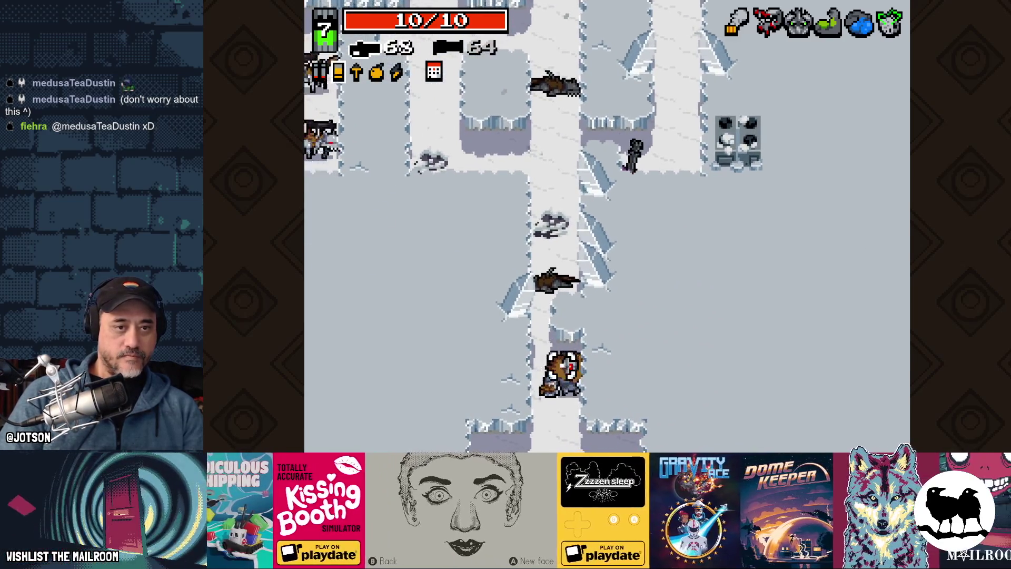
pyautogui.press('s')
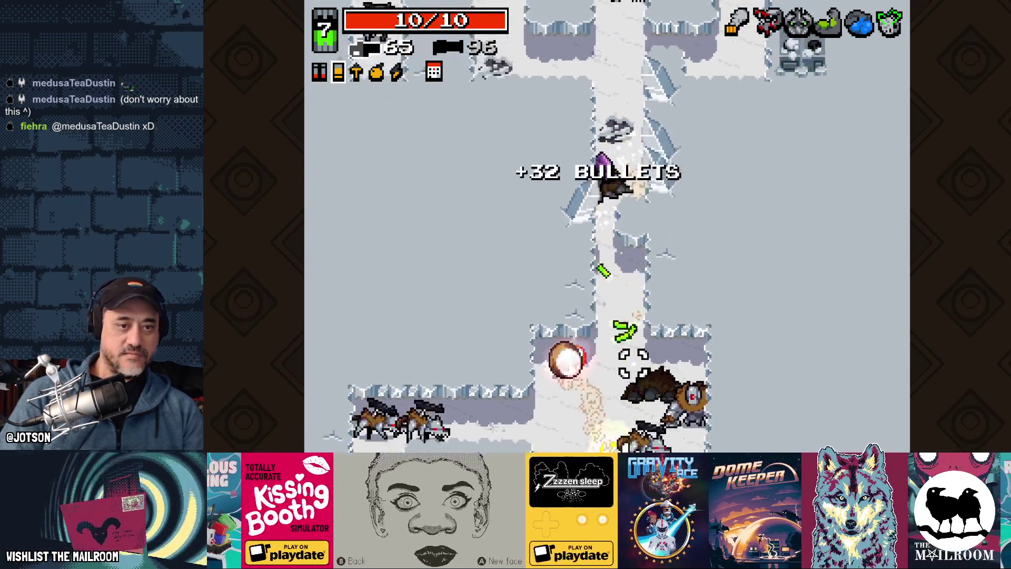
# Shoot the enemies below while descending the corridor, and collect the ammo beside the chest
pyautogui.click(606, 375)
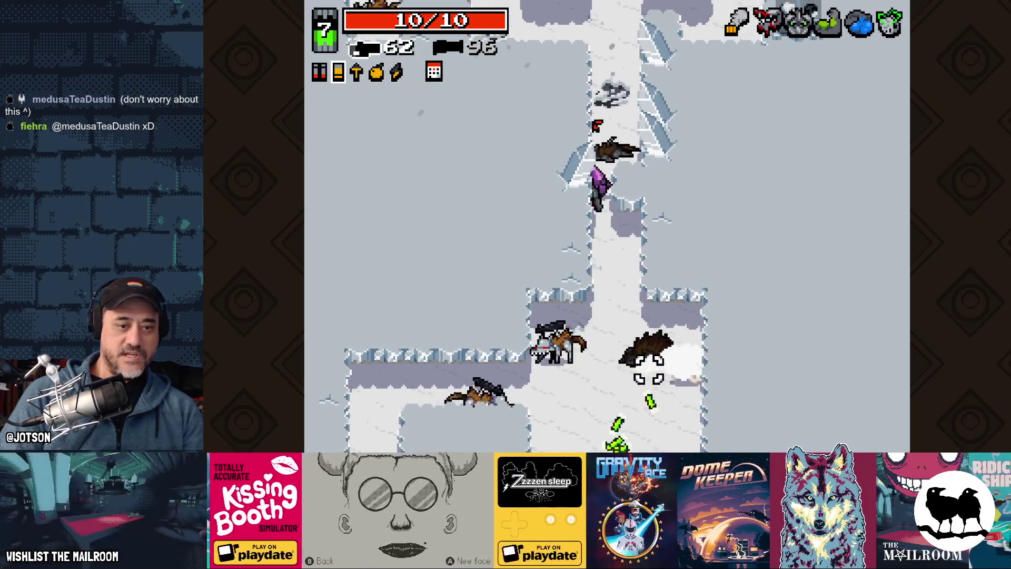
pyautogui.click(606, 365)
pyautogui.click(619, 368)
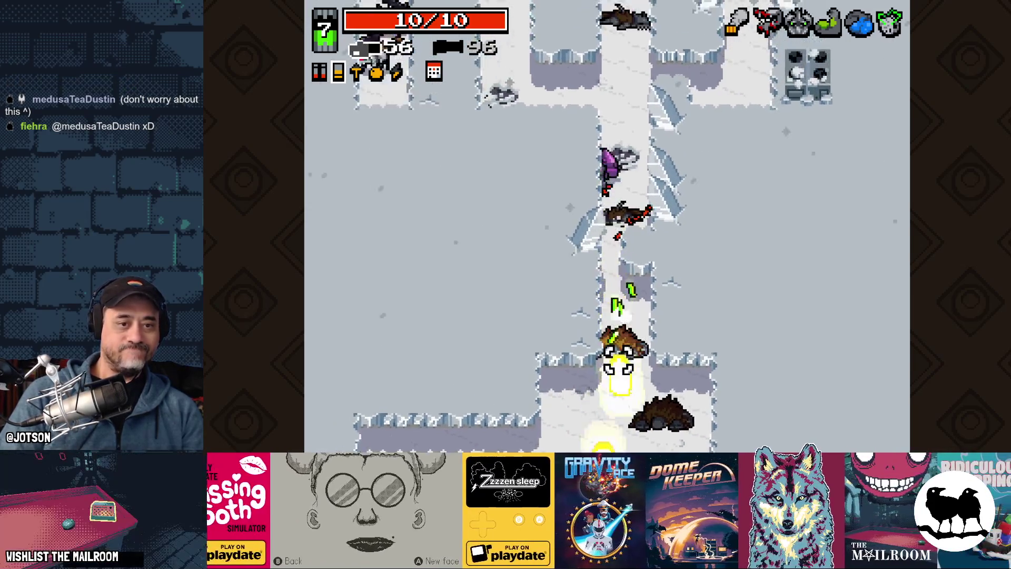
pyautogui.press('s')
pyautogui.click(600, 379)
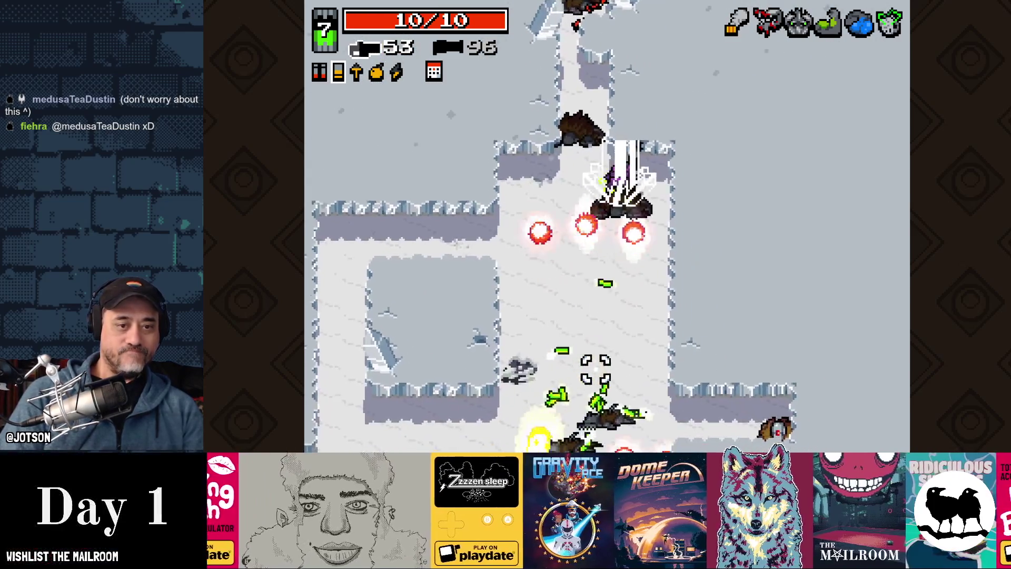
pyautogui.press('s')
pyautogui.click(453, 316)
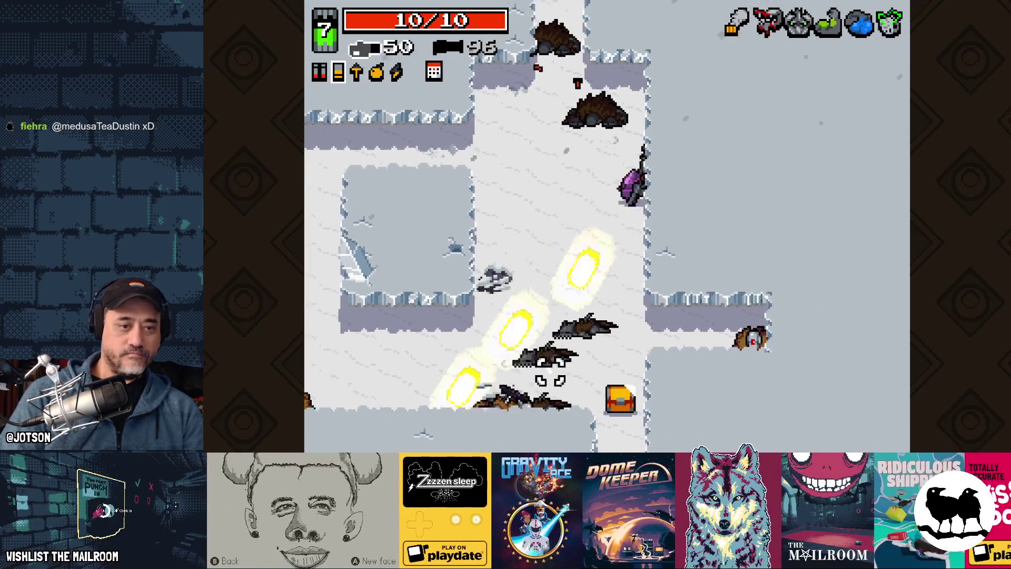
pyautogui.press('s')
pyautogui.click(748, 287)
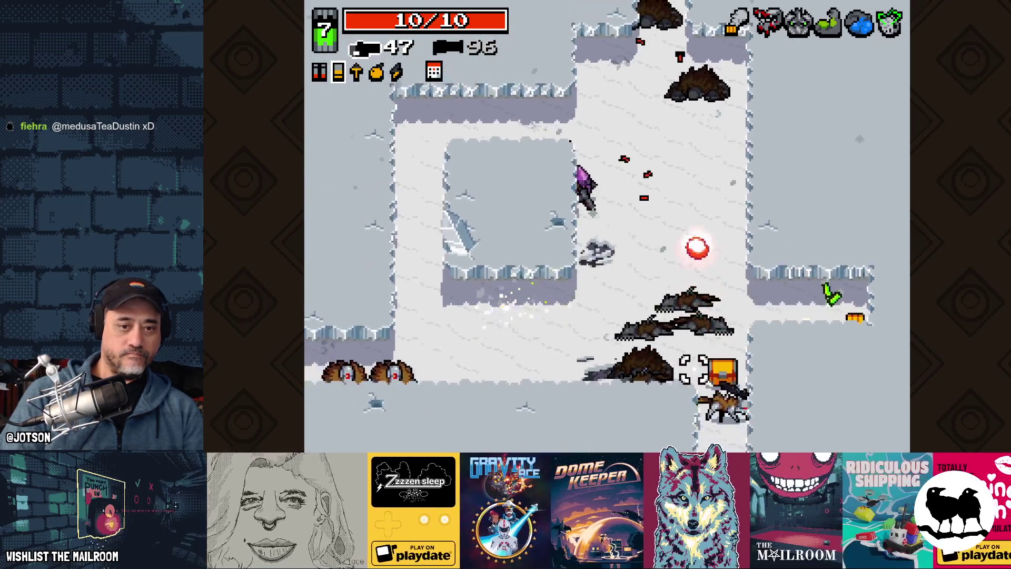
pyautogui.press('s')
pyautogui.click(685, 368)
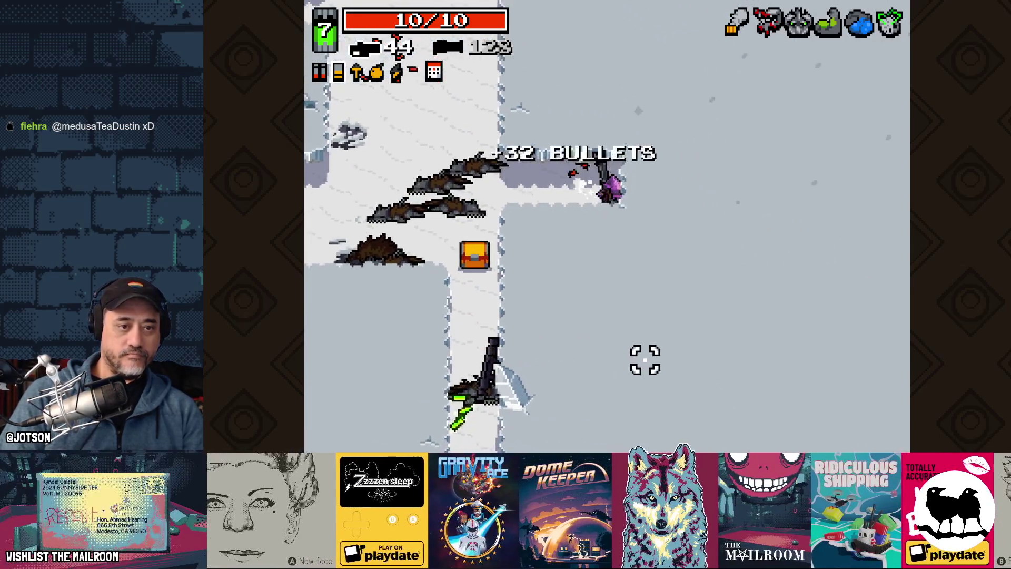
pyautogui.press('e')
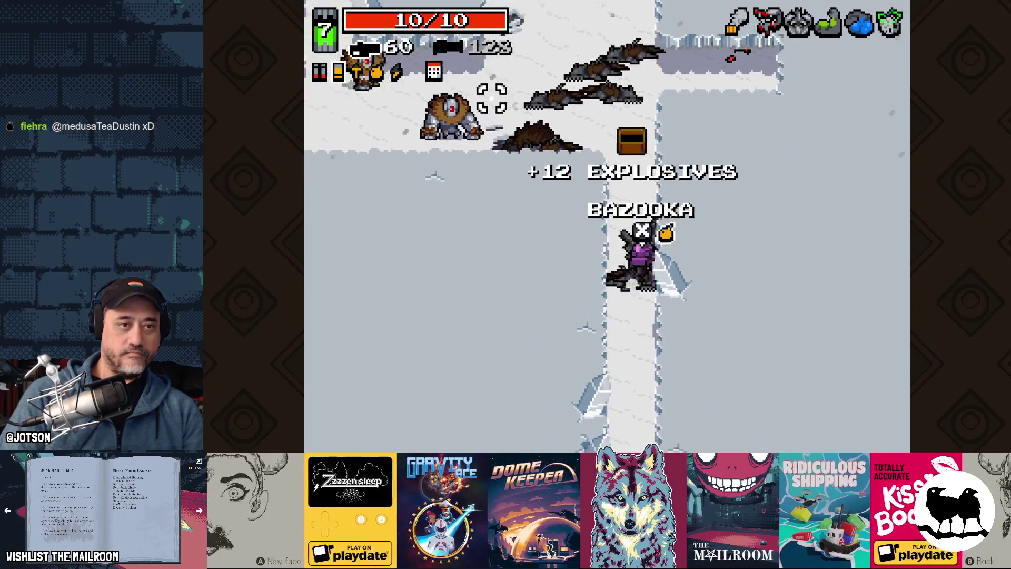
# Grab the shells, walk past the bazooka toward the Super Splinter Gun, and clear the left passage
pyautogui.press('w')
pyautogui.press('a')
pyautogui.click(462, 191)
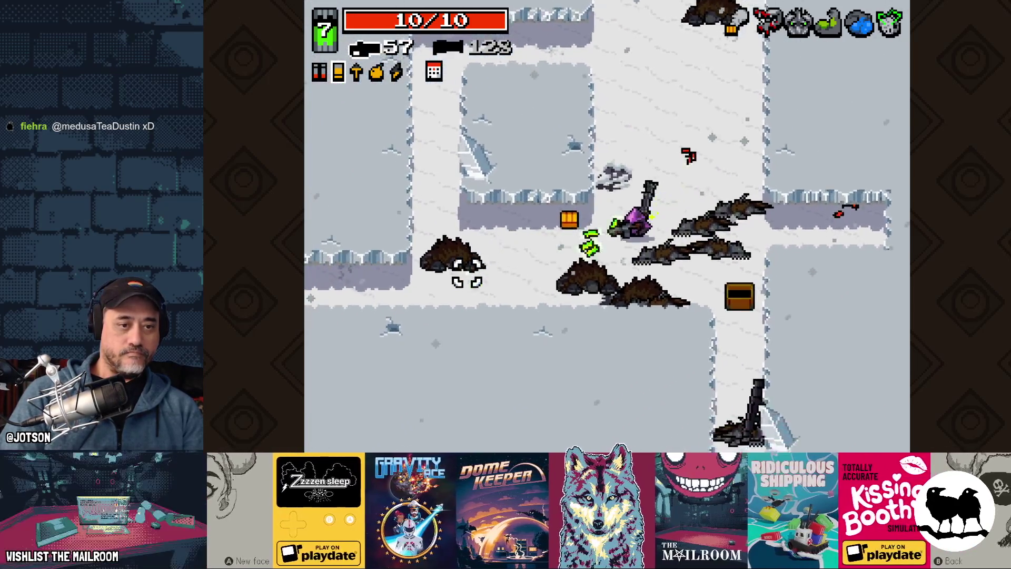
pyautogui.press('a')
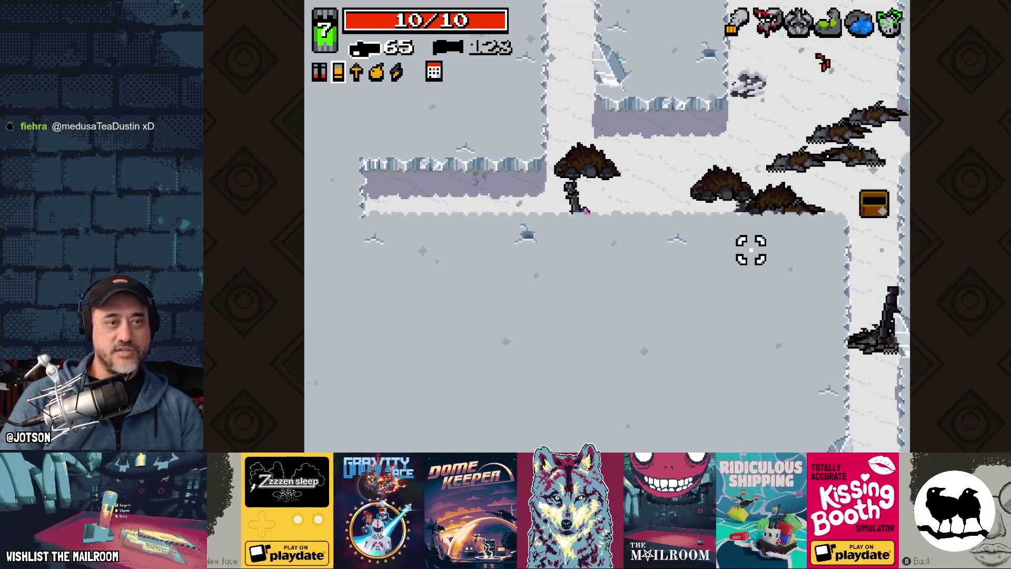
pyautogui.press('d')
pyautogui.press('s')
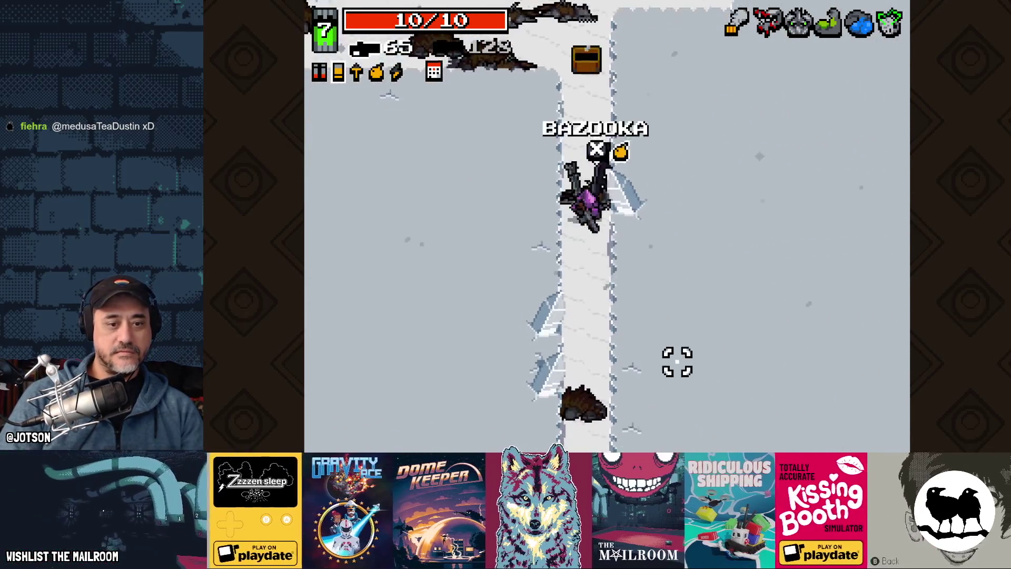
pyautogui.press('s')
pyautogui.press('s')
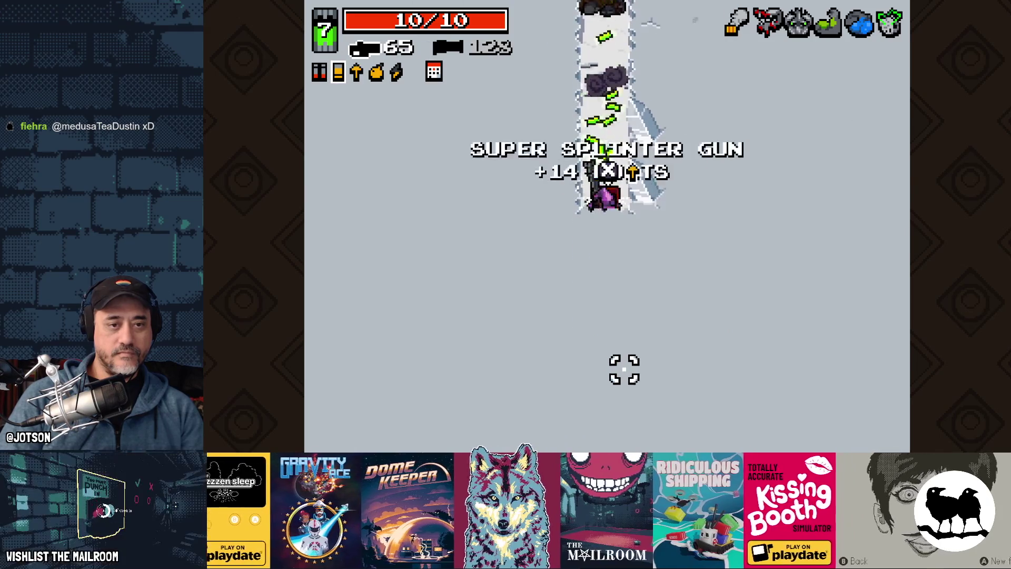
pyautogui.press('s')
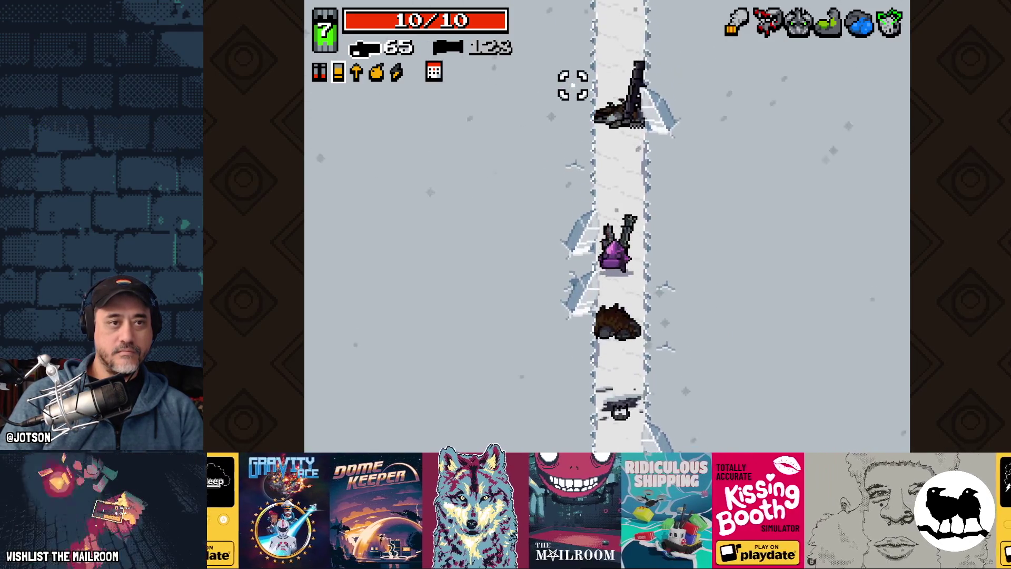
pyautogui.press('w')
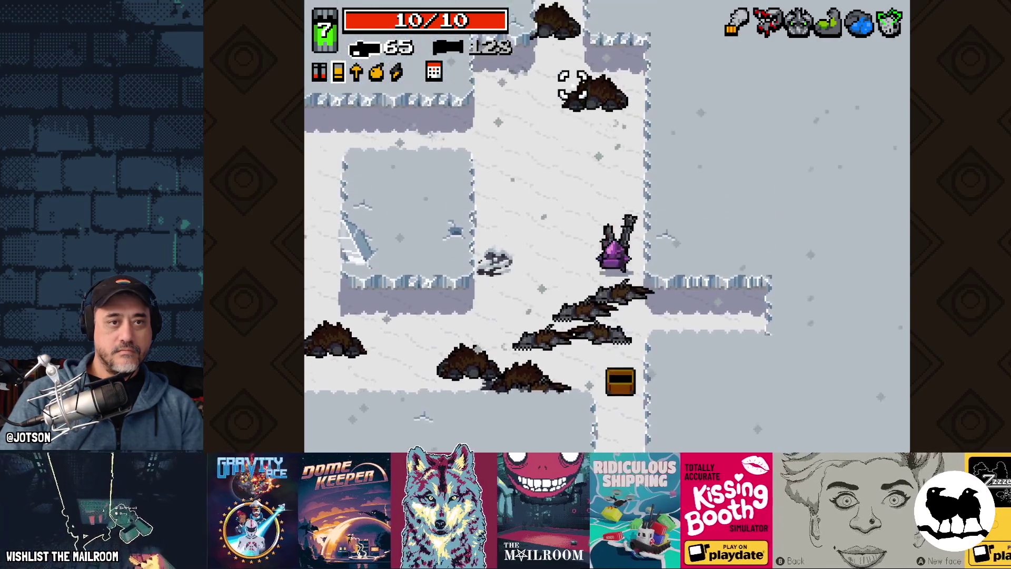
pyautogui.press('a')
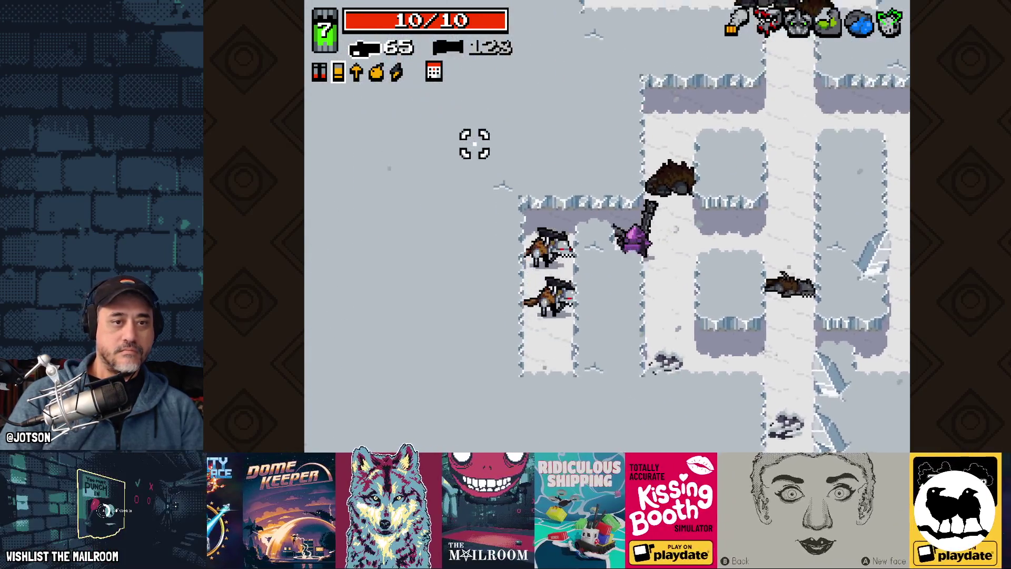
pyautogui.click(479, 202)
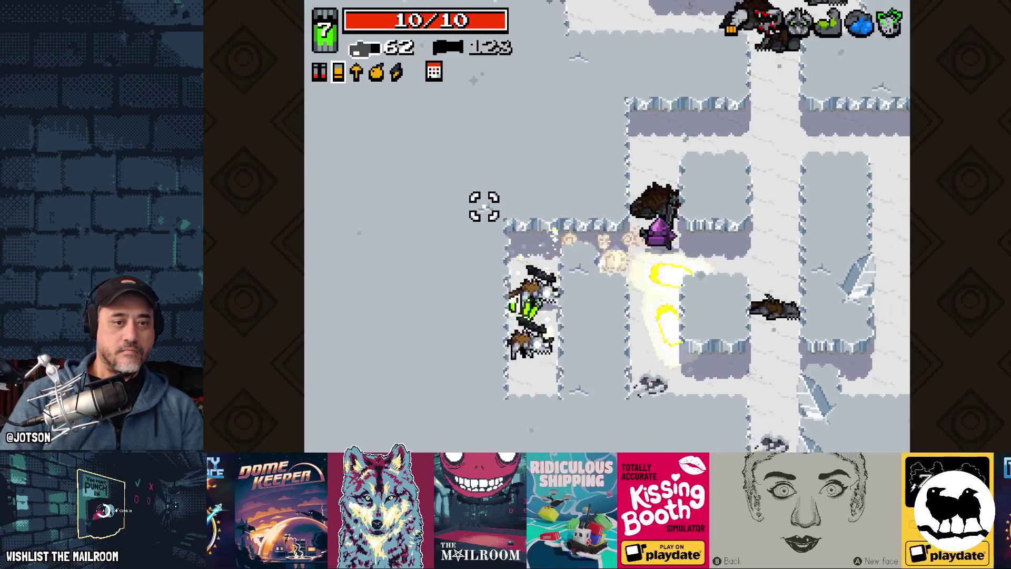
pyautogui.click(479, 226)
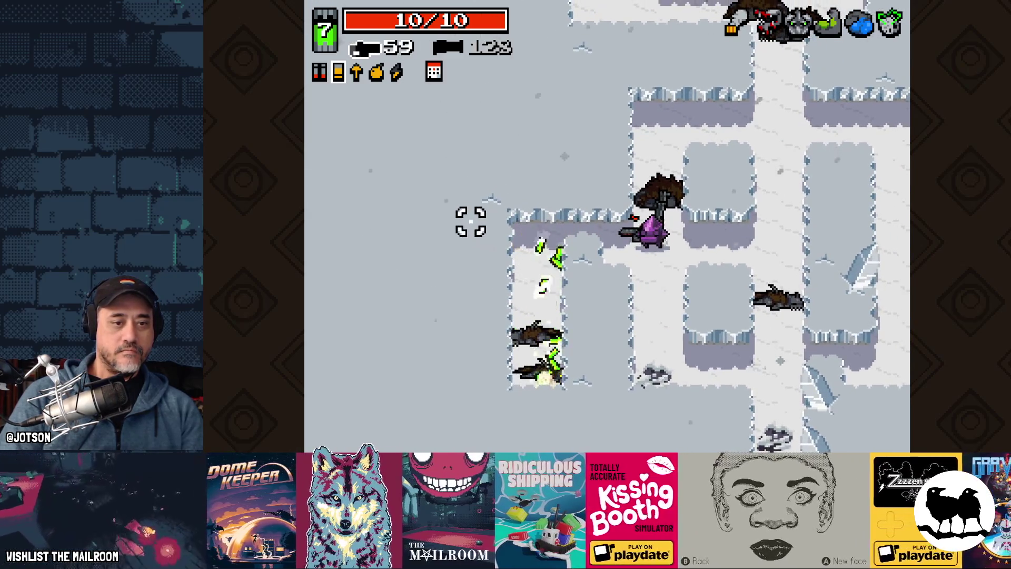
# Swap weapons, walk up the snowy corridor and enter the purple portal to the next area
pyautogui.press('w')
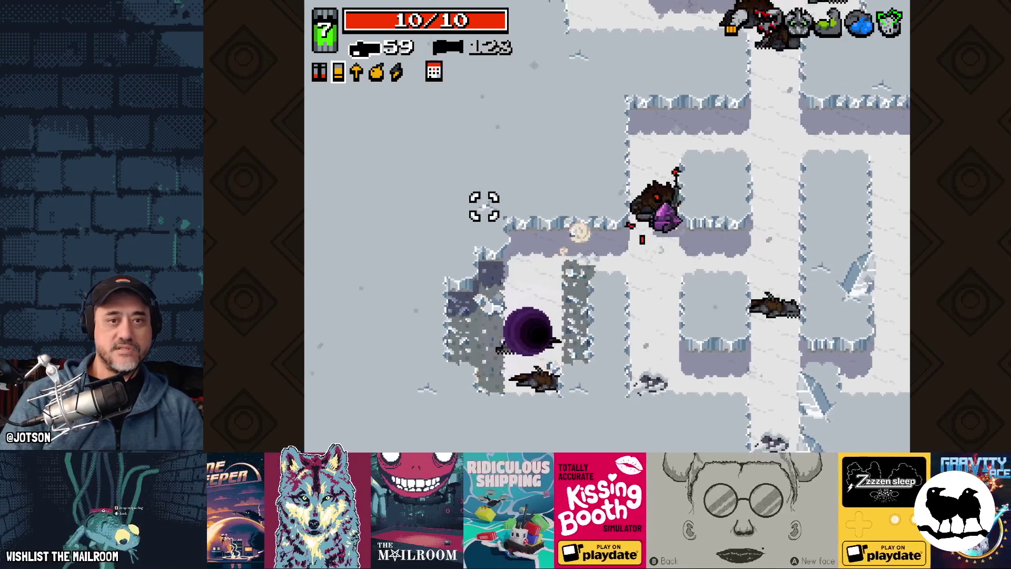
pyautogui.press('space')
pyautogui.press('w')
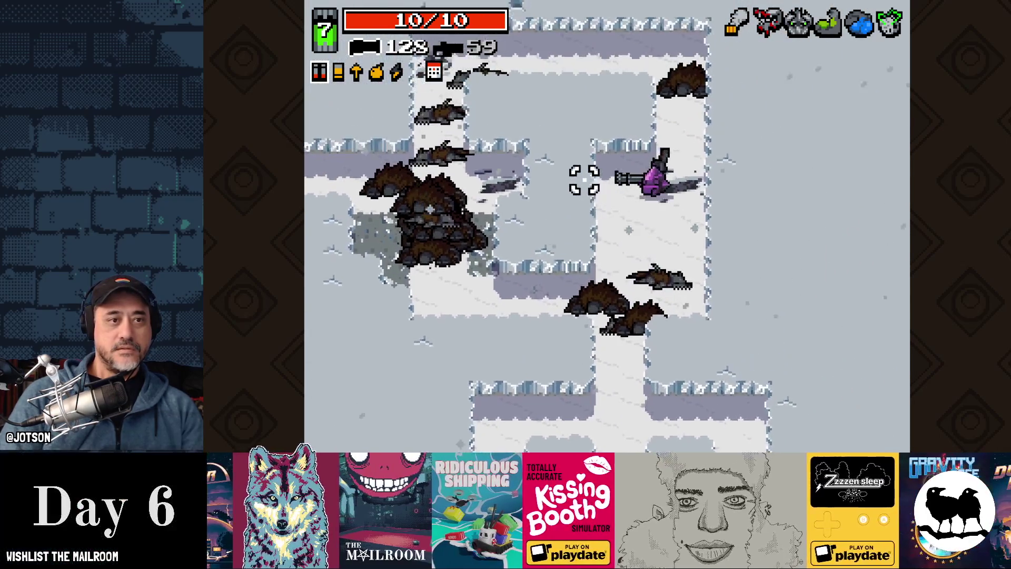
pyautogui.press('w')
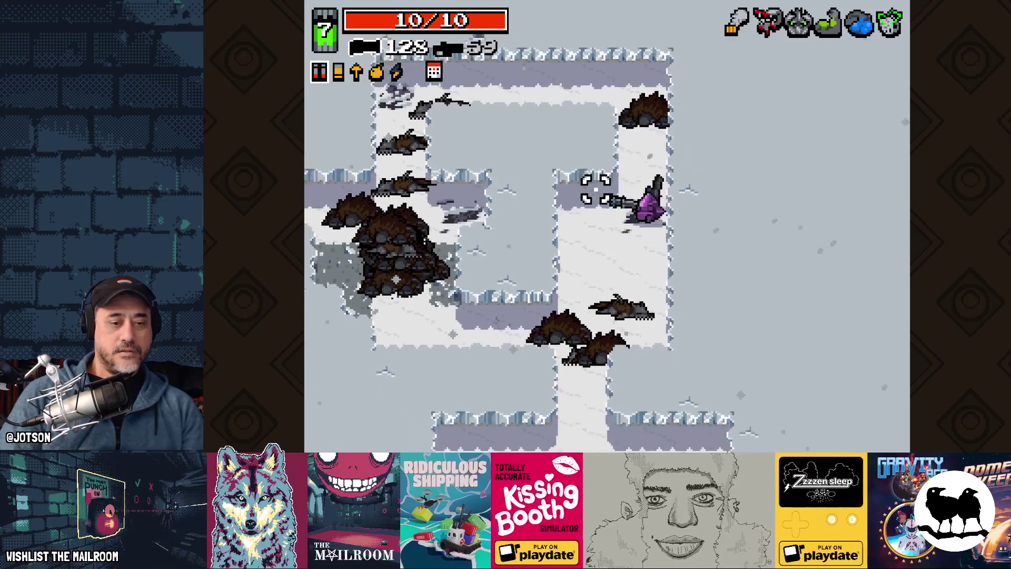
pyautogui.press('a')
pyautogui.press('s')
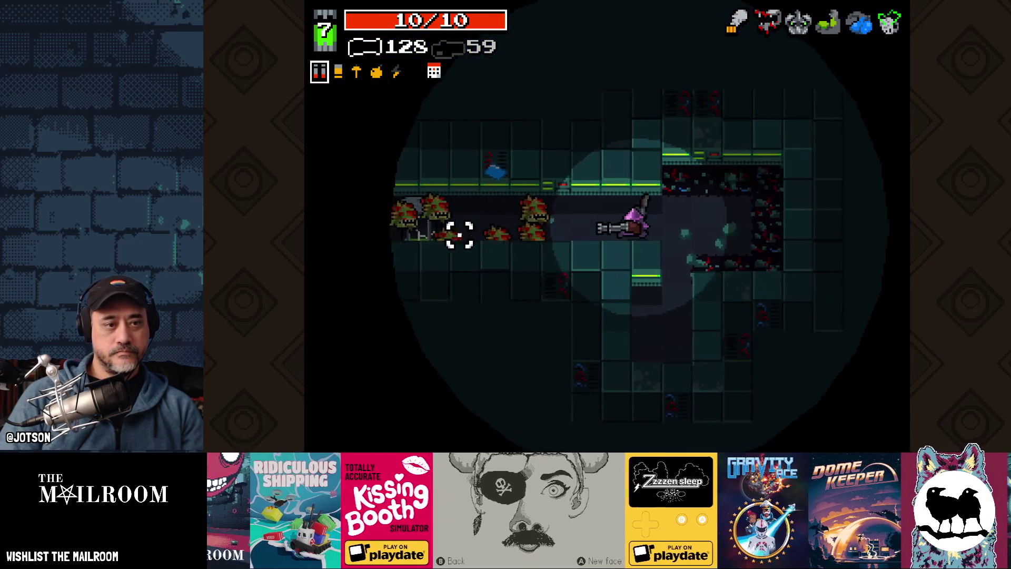
# Fight the enemies in area 6-1, collecting shells and bullets, until the character dies
pyautogui.moveTo(459, 235)
pyautogui.mouseDown()
pyautogui.moveTo(451, 219)
pyautogui.moveTo(460, 261)
pyautogui.moveTo(461, 223)
pyautogui.moveTo(476, 225)
pyautogui.moveTo(442, 232)
pyautogui.moveTo(458, 260)
pyautogui.moveTo(473, 256)
pyautogui.moveTo(441, 259)
pyautogui.moveTo(422, 215)
pyautogui.moveTo(447, 207)
pyautogui.mouseUp()
pyautogui.press('d')
pyautogui.press('d')
pyautogui.press('s')
pyautogui.moveTo(460, 129)
pyautogui.mouseDown()
pyautogui.moveTo(523, 75)
pyautogui.moveTo(576, 84)
pyautogui.moveTo(505, 87)
pyautogui.moveTo(541, 117)
pyautogui.moveTo(537, 68)
pyautogui.moveTo(436, 214)
pyautogui.moveTo(465, 242)
pyautogui.moveTo(506, 106)
pyautogui.moveTo(516, 121)
pyautogui.moveTo(643, 81)
pyautogui.moveTo(625, 85)
pyautogui.mouseUp()
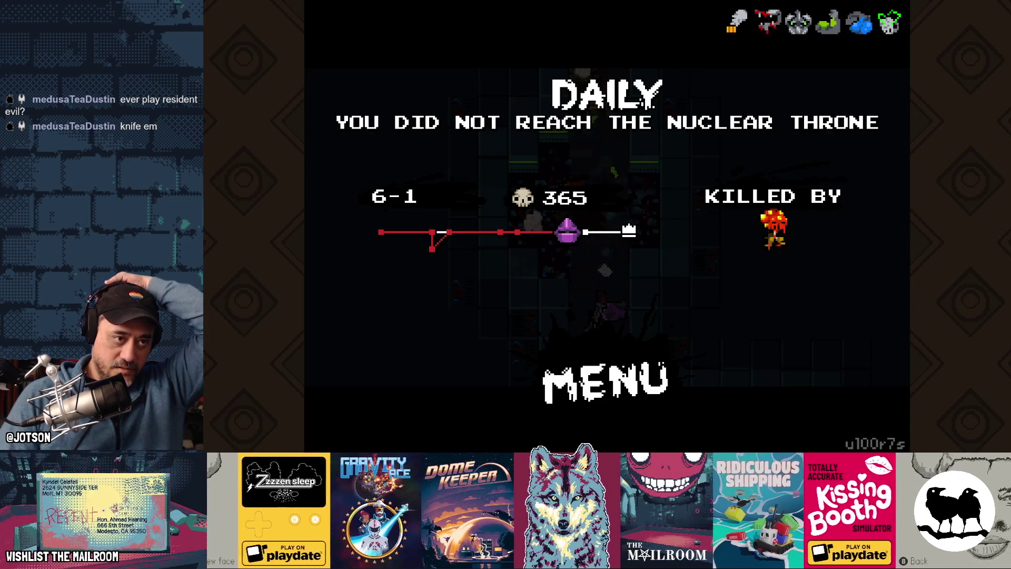
# Go from the death screen through the leaderboard to the main menu and choose Quit
pyautogui.press('Return')
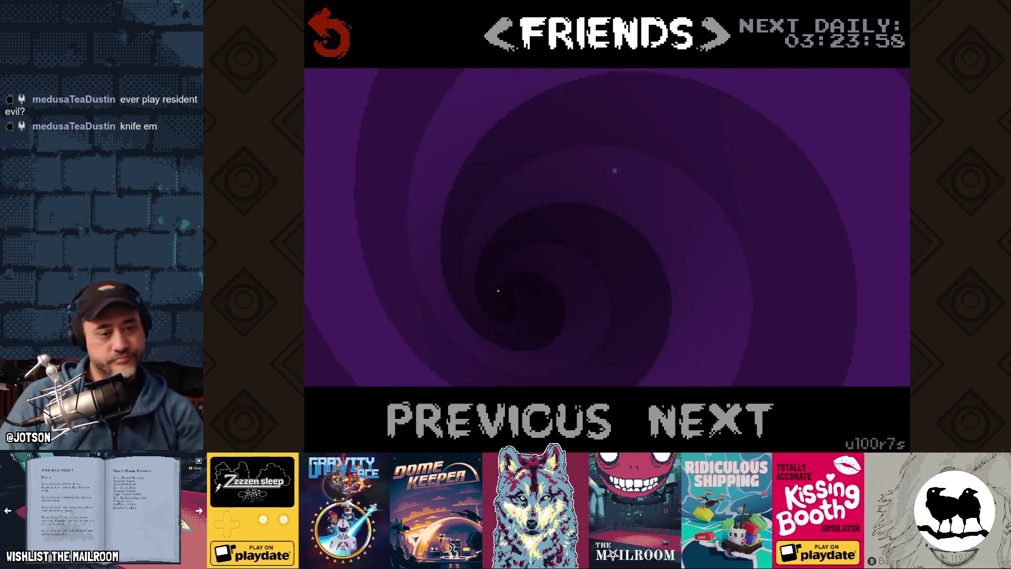
pyautogui.press('Escape')
pyautogui.press('Up')
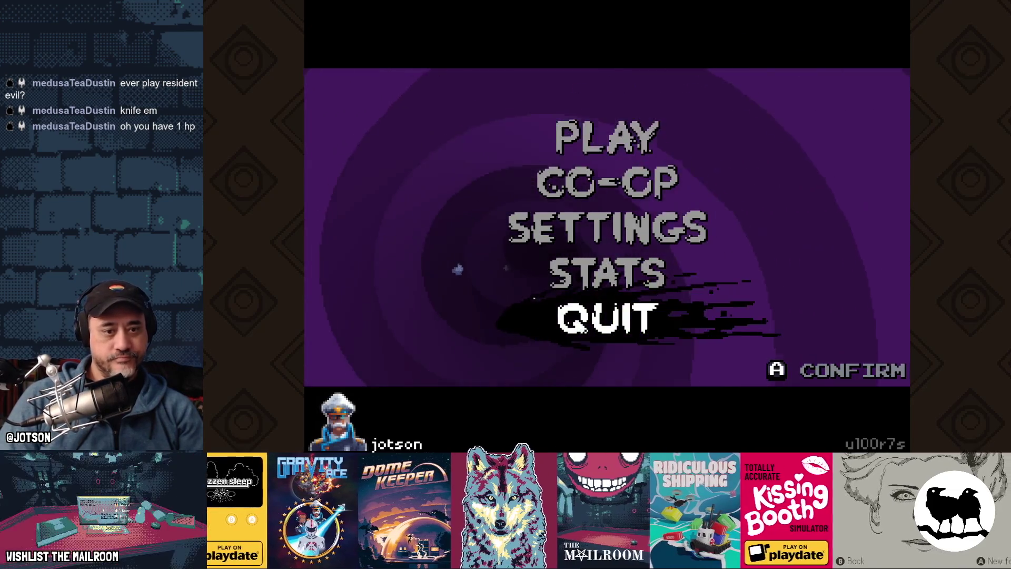
pyautogui.press('Return')
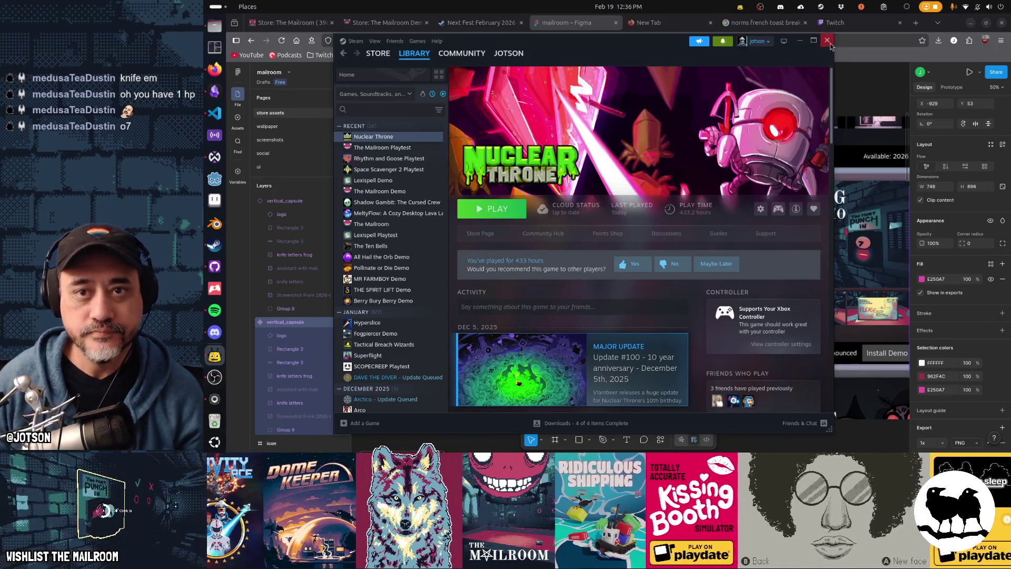
# Close the Steam library and switch back to the Figma Mailroom store page mockup
pyautogui.click(827, 40)
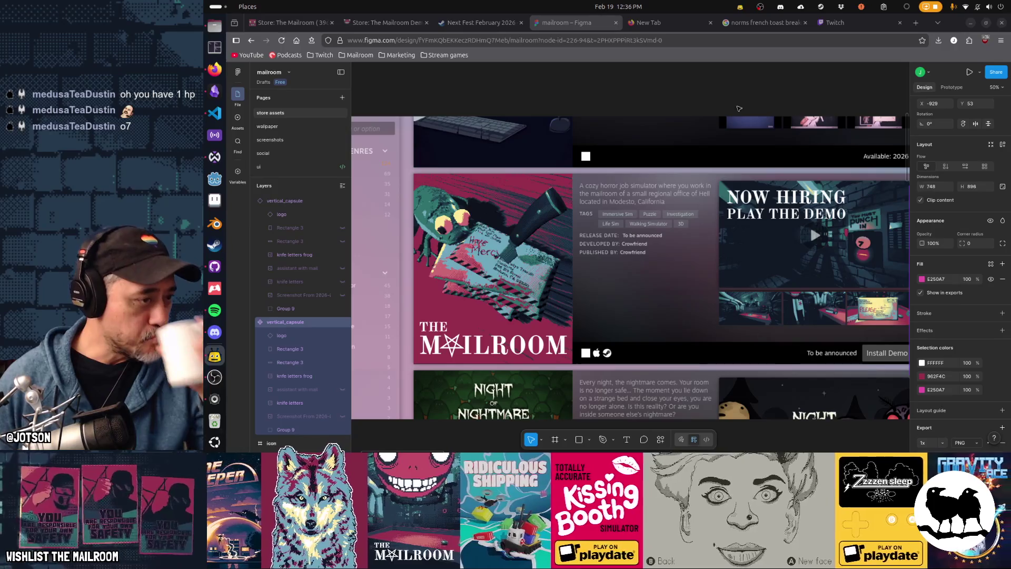
pyautogui.click(212, 95)
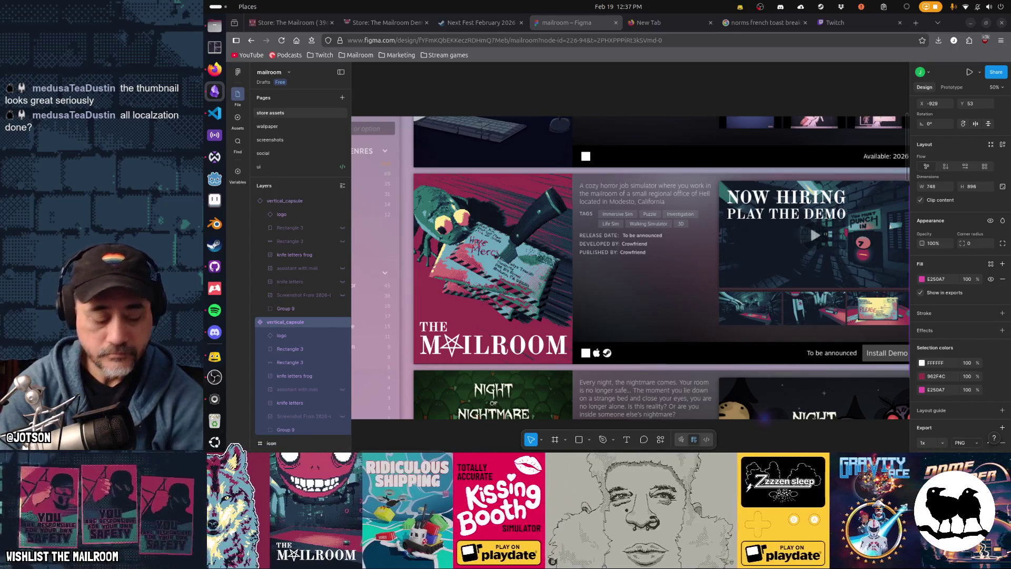
pyautogui.hotkey('alt', 'Tab')
pyautogui.hotkey('alt', 'Tab')
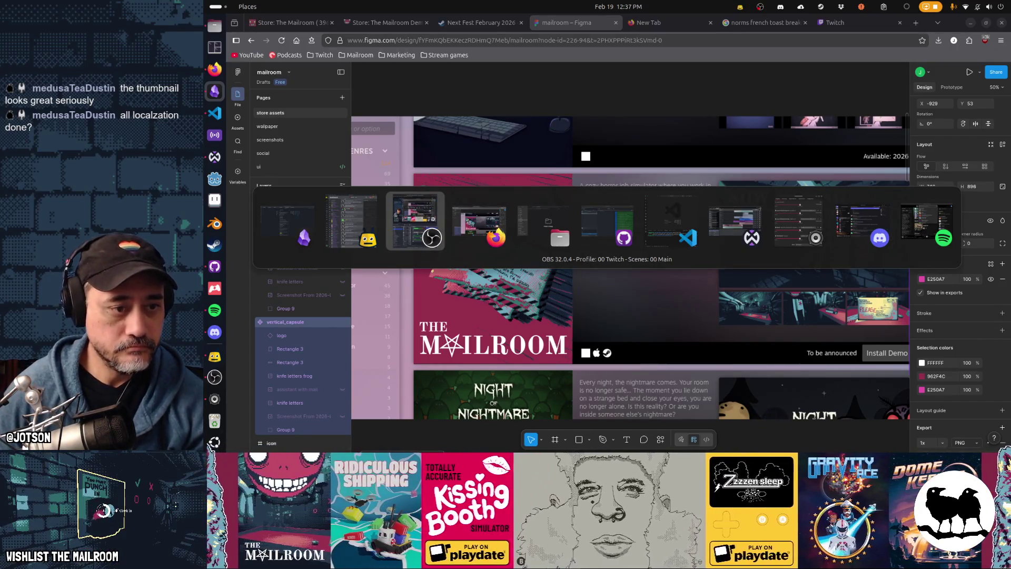
# Stay in Figma and scroll the canvas to reveal the 748 × 896 vertical_capsule frame
pyautogui.hotkey('alt', 'shift', 'Tab')
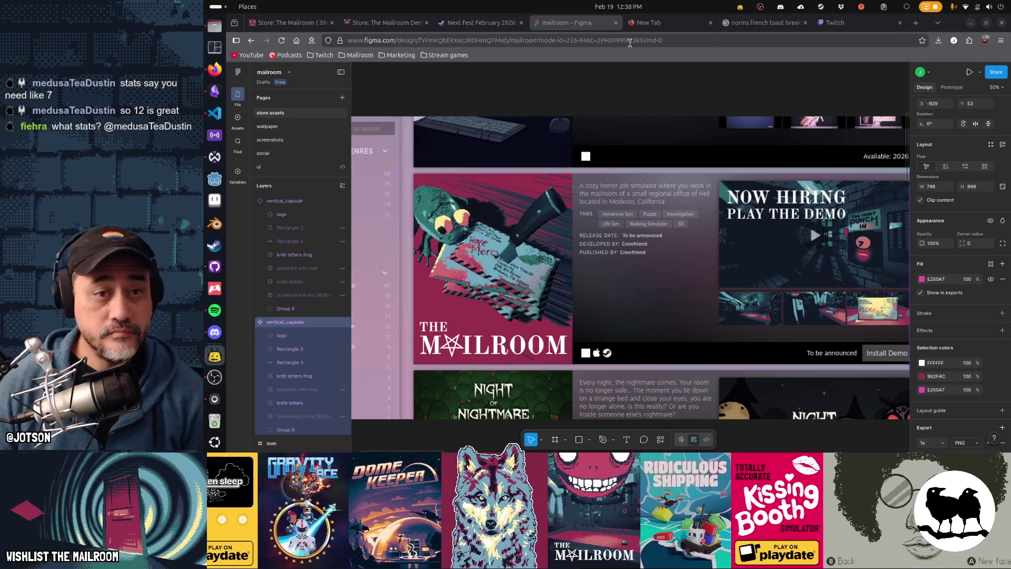
pyautogui.scroll(-2, 799, 241)
pyautogui.hscroll(5, 799, 241)
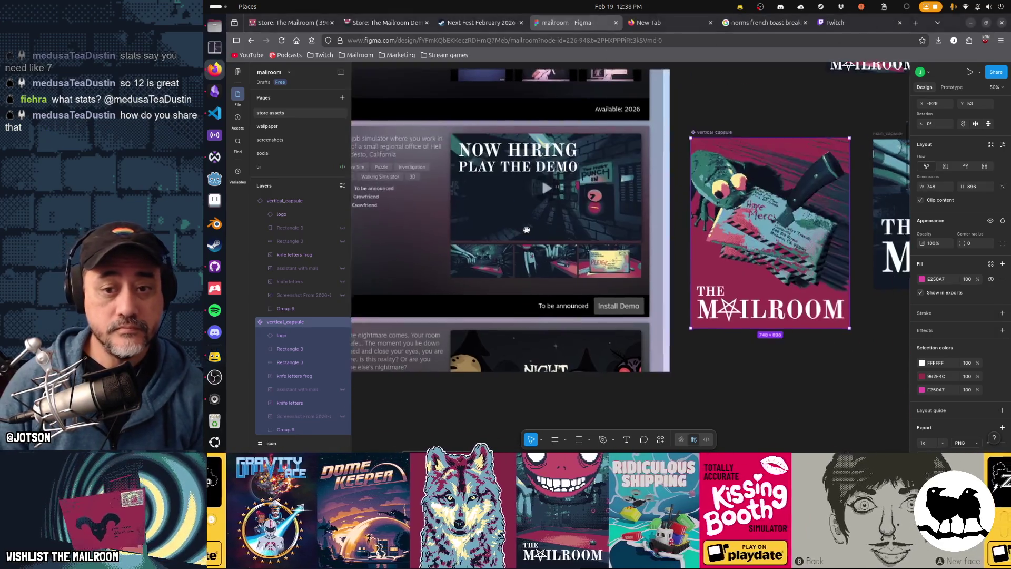
pyautogui.click(673, 162)
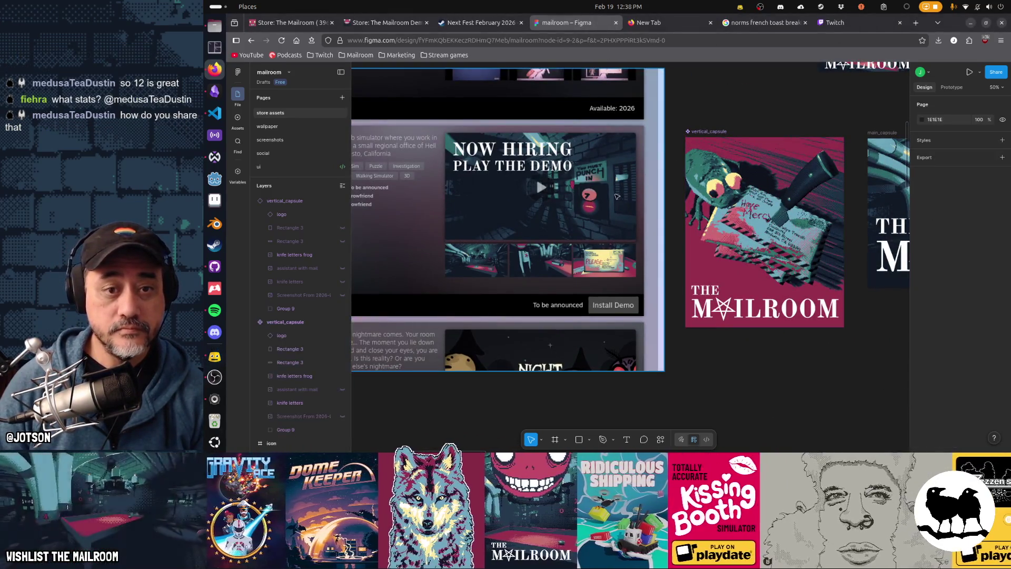
pyautogui.scroll(3, 700, 216)
pyautogui.hscroll(-4, 701, 216)
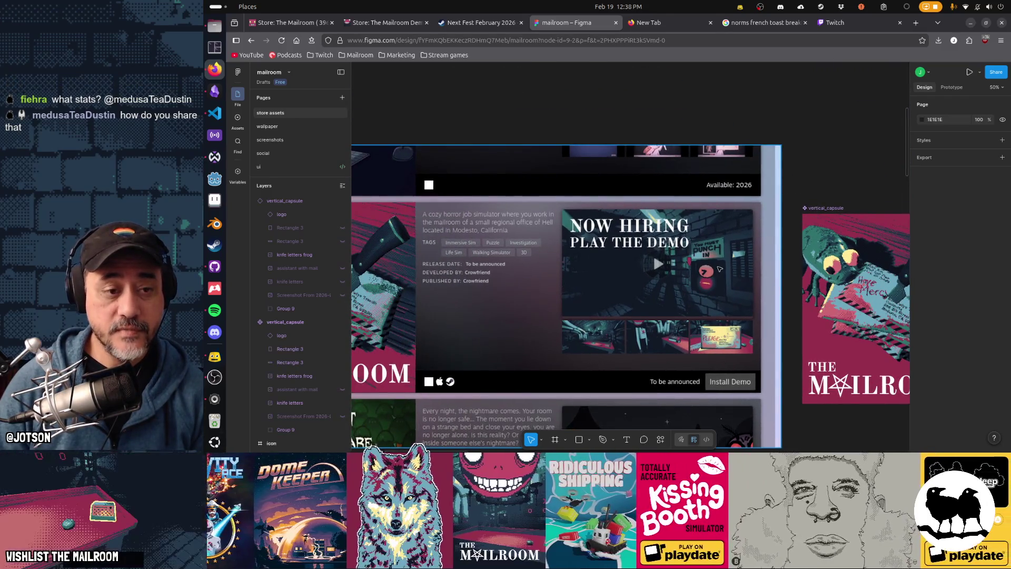
pyautogui.keyDown('ctrl'); pyautogui.scroll(-3, 719, 268); pyautogui.keyUp('ctrl')
pyautogui.hscroll(-2, 717, 210)
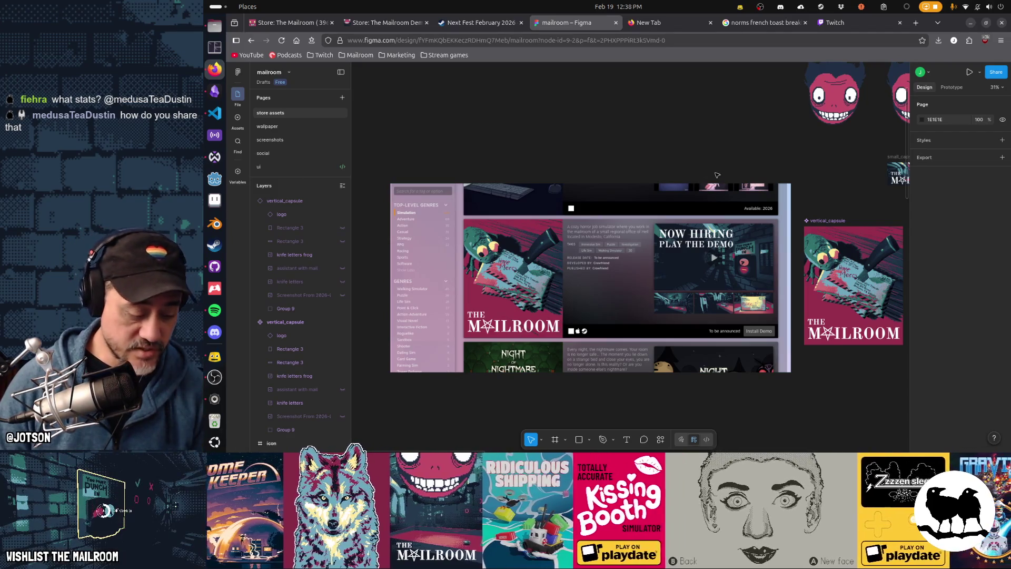
pyautogui.hscroll(3, 726, 184)
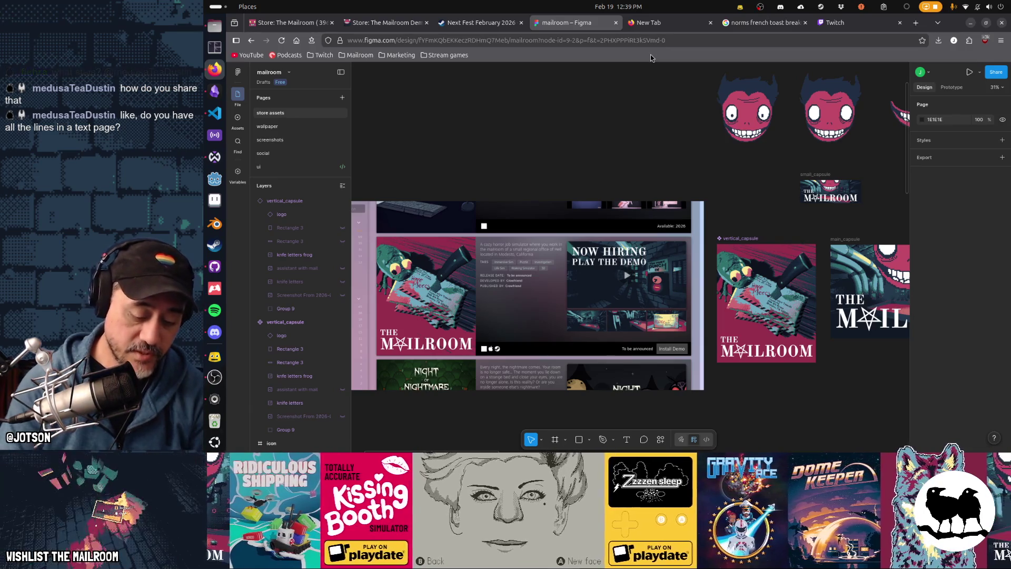
pyautogui.hotkey('ctrl', 't')
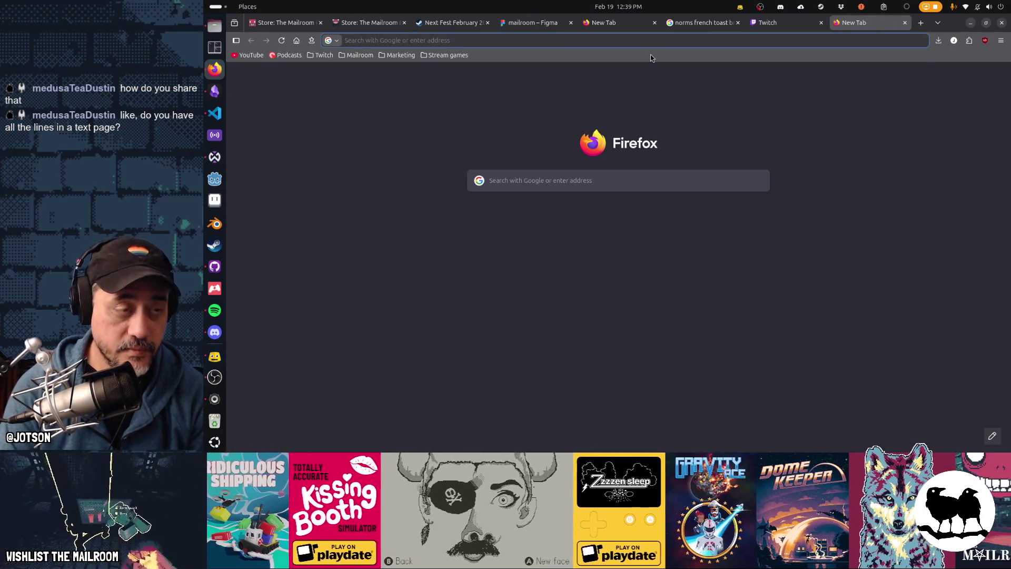
# Search 'godot internationalizing' and load the Internationalizing games docs page
pyautogui.write('godo')
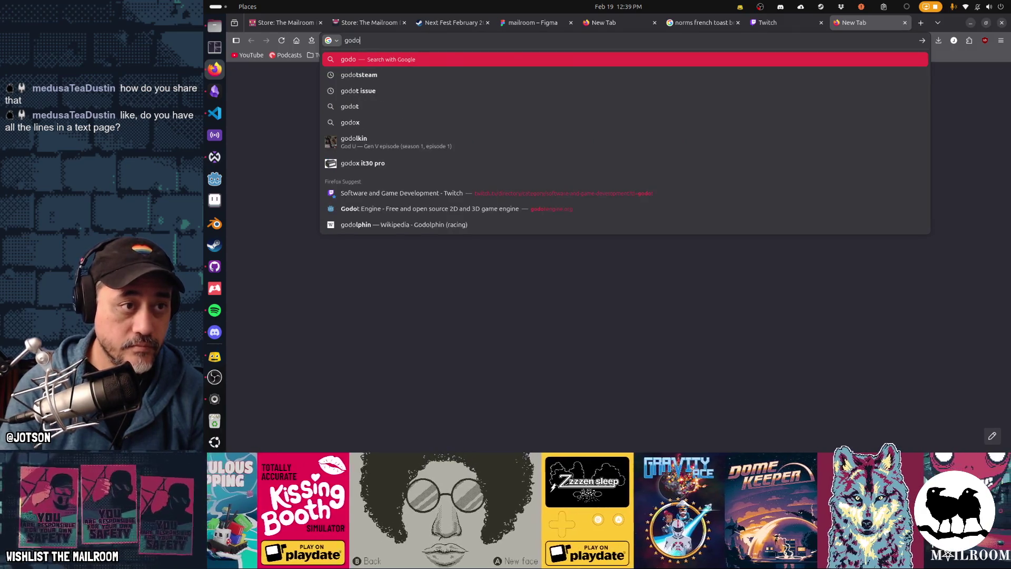
pyautogui.write('t internationalizing')
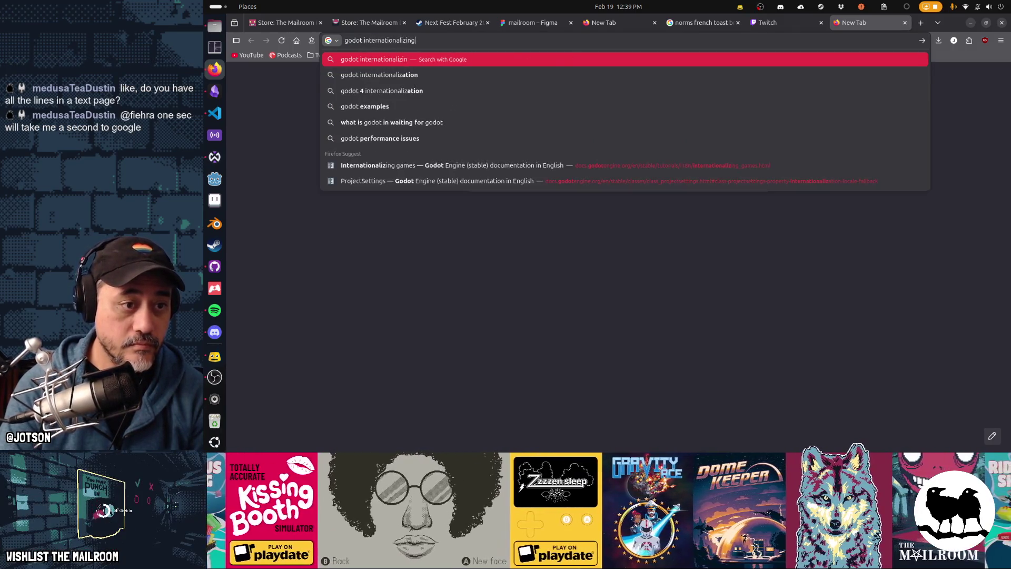
pyautogui.press('BackSpace')
pyautogui.press('BackSpace')
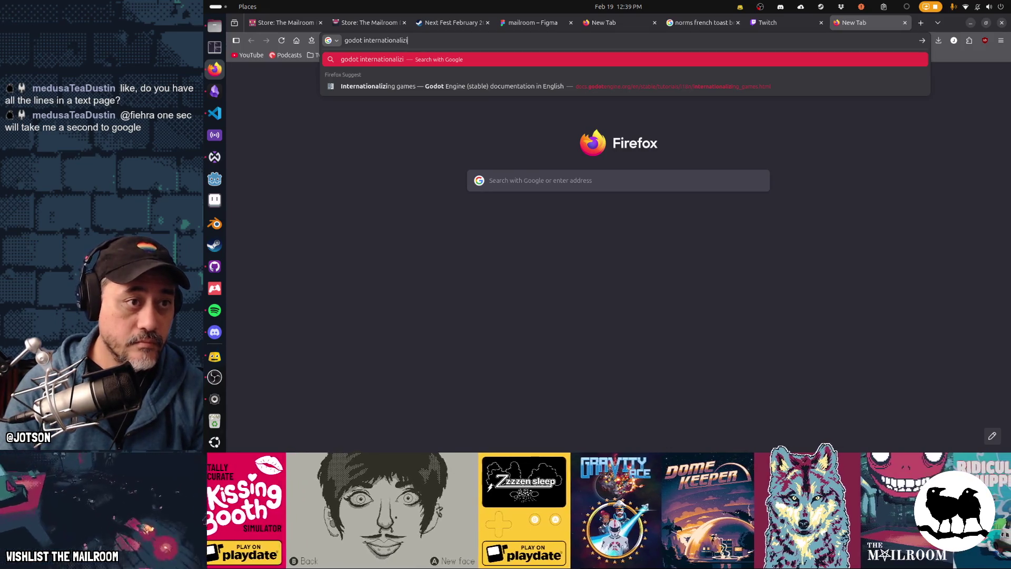
pyautogui.write('ng')
pyautogui.press('Down')
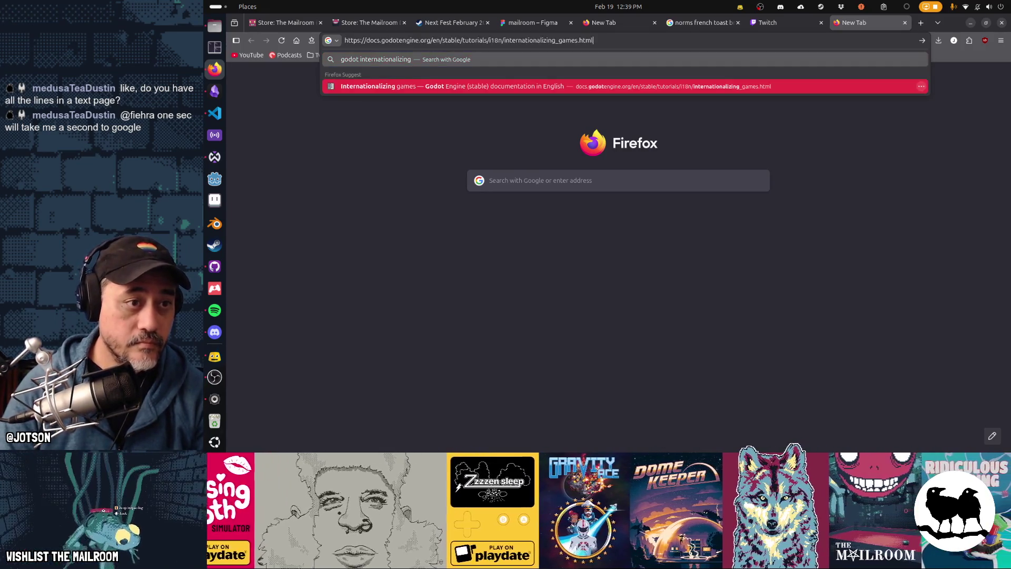
pyautogui.press('Return')
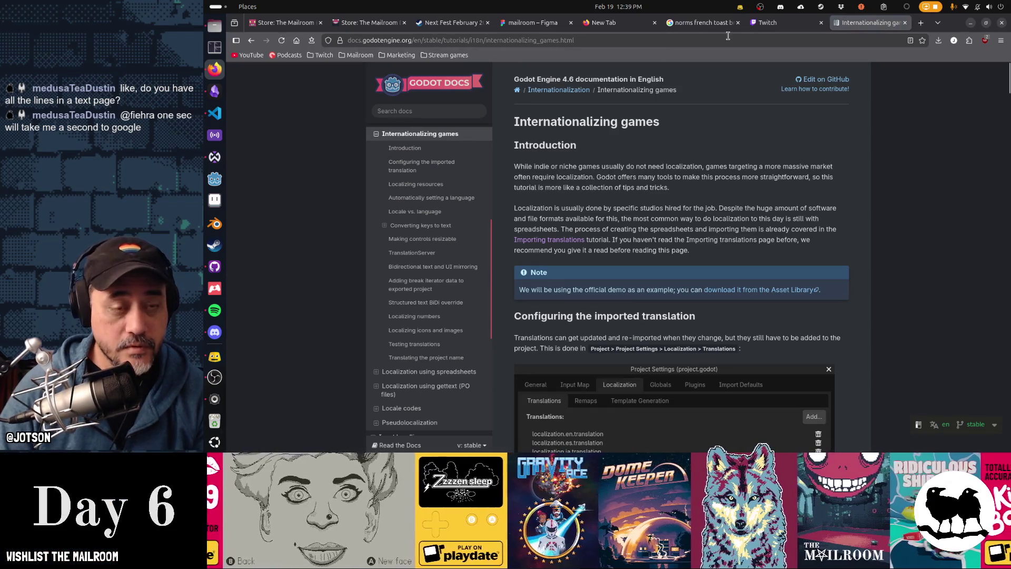
# Copy the docs page address, skim through the page, and open a blank new tab
pyautogui.click(712, 42)
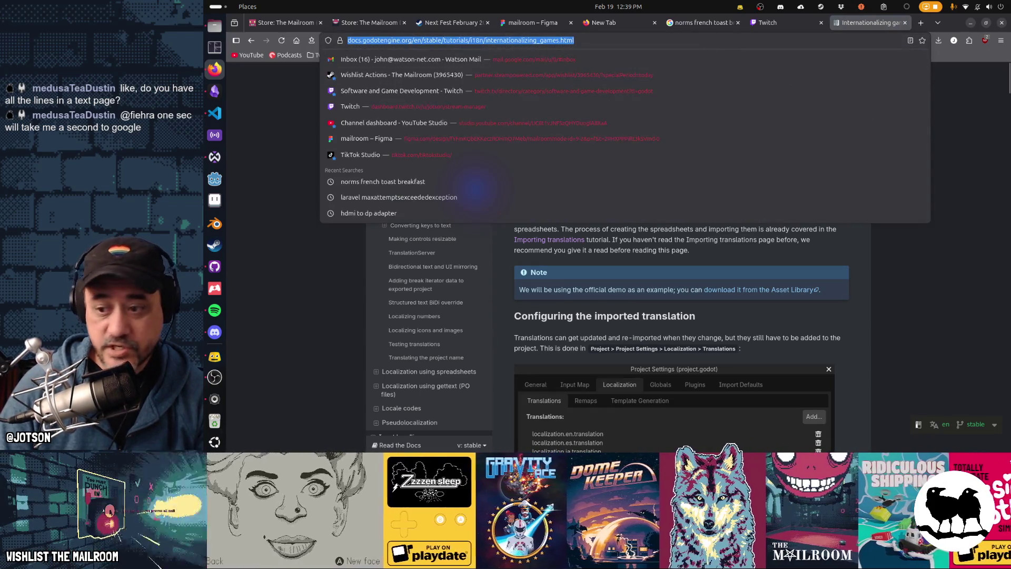
pyautogui.hotkey('alt', 'Tab')
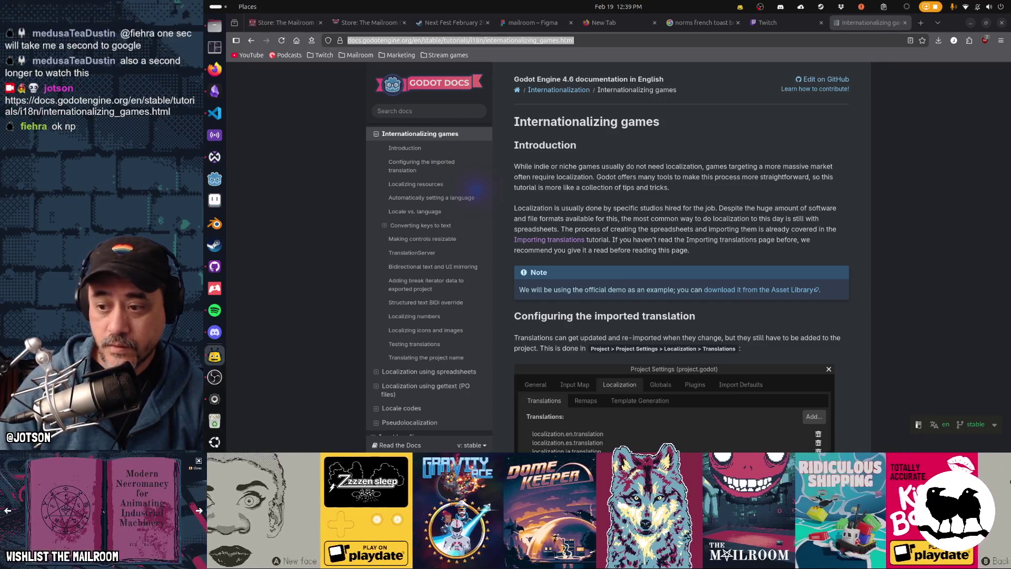
pyautogui.scroll(-3, 894, 261)
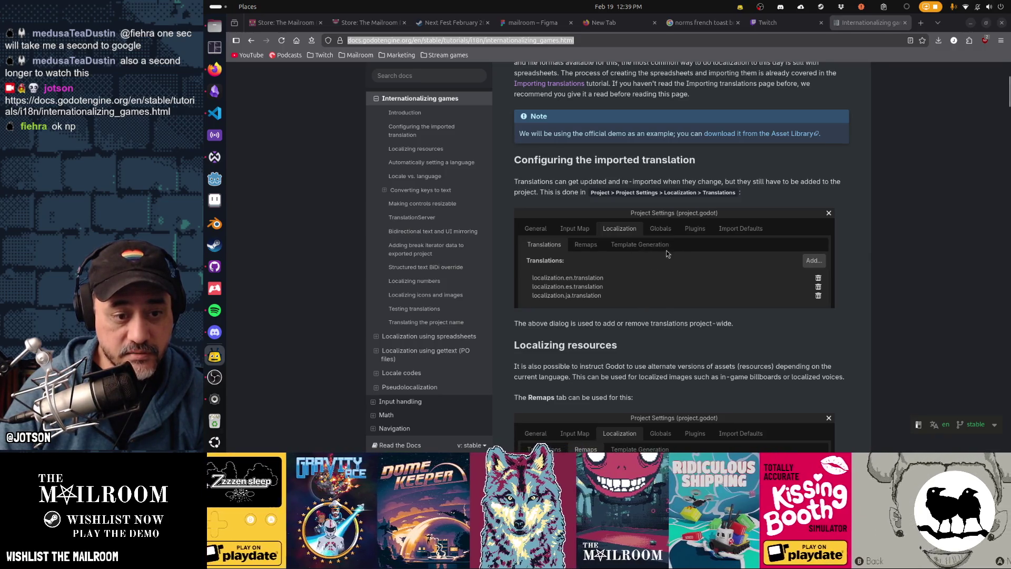
pyautogui.scroll(-7, 743, 302)
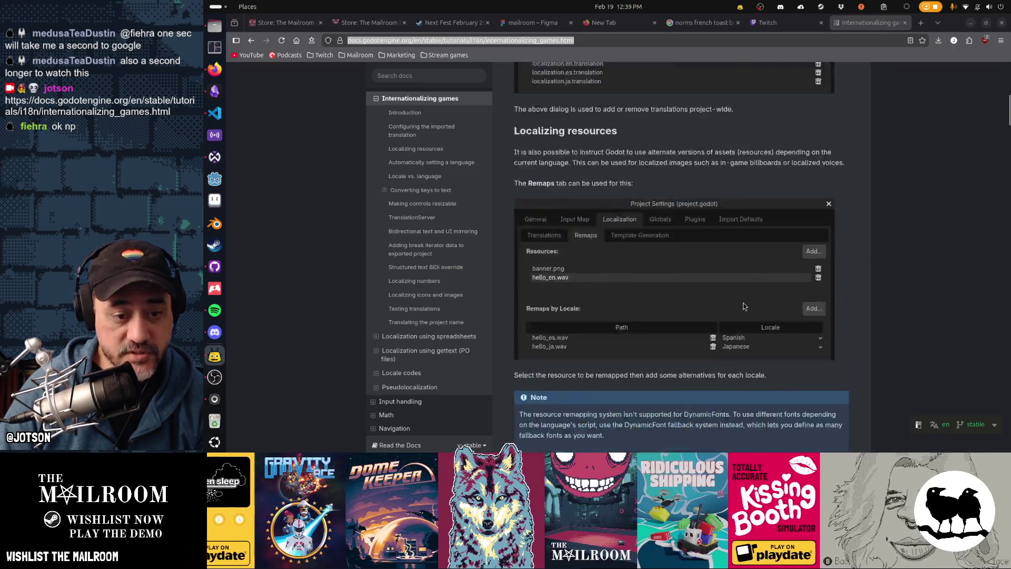
pyautogui.scroll(-10, 744, 305)
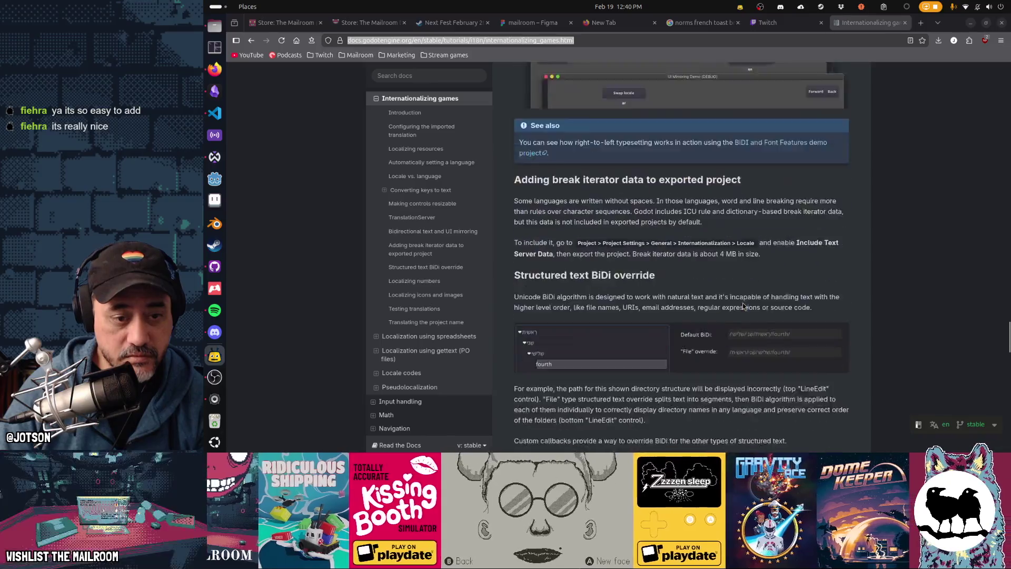
pyautogui.scroll(15, 743, 305)
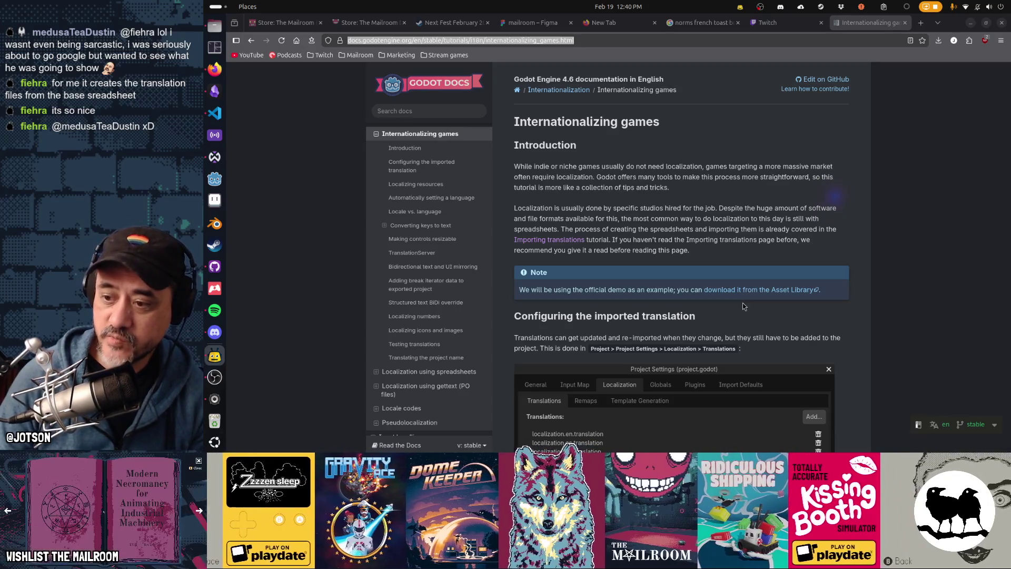
pyautogui.hotkey('ctrl', 't')
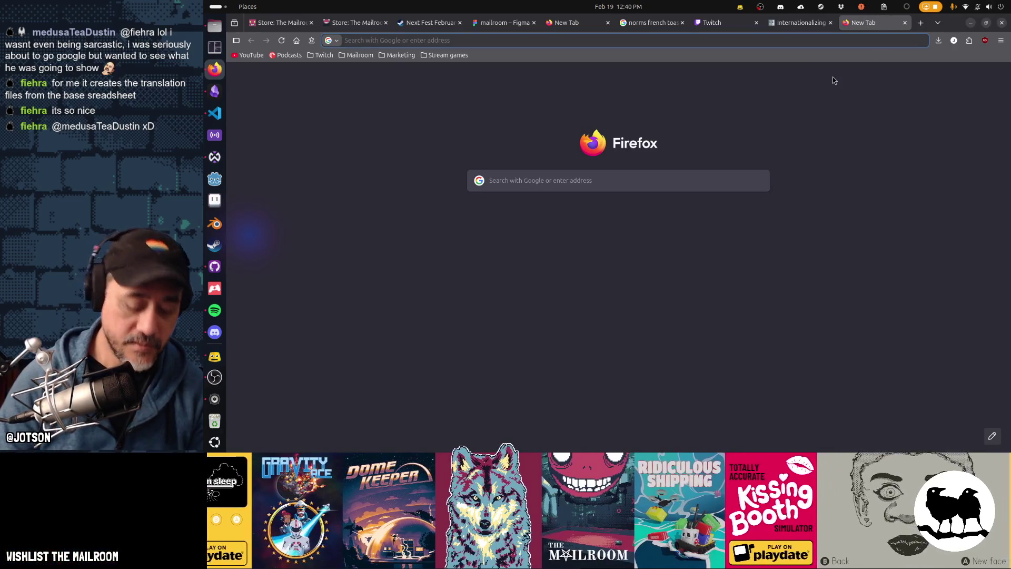
# Open The Mailroom localization spreadsheet by typing 'locali' in the address bar and picking the suggestion
pyautogui.write('locali')
pyautogui.press('Up')
pyautogui.press('Up')
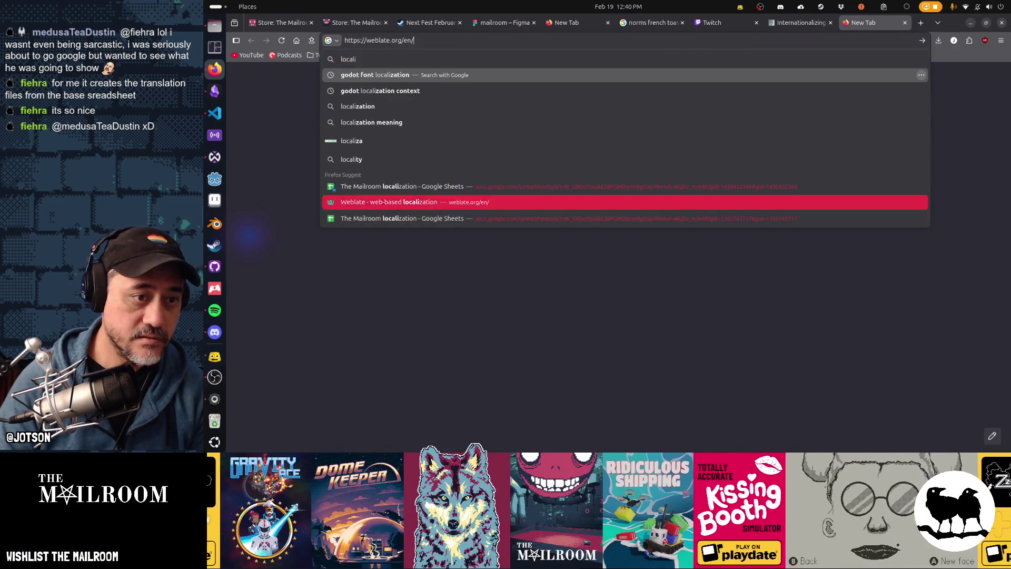
pyautogui.press('Up')
pyautogui.press('Return')
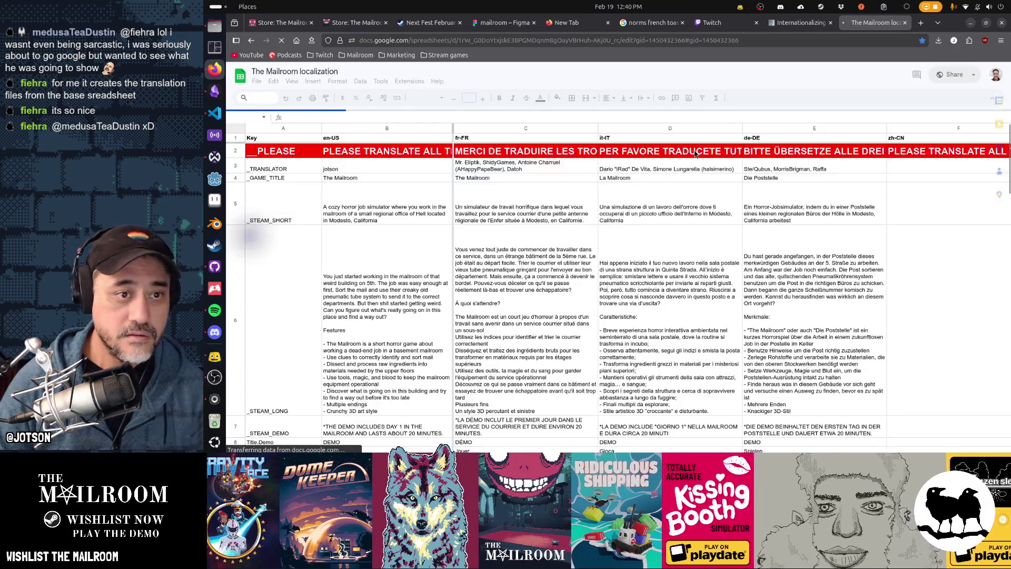
# Inspect the Action.NoMessages row's French, Italian and empty zh-CN translations
pyautogui.scroll(-3, 644, 208)
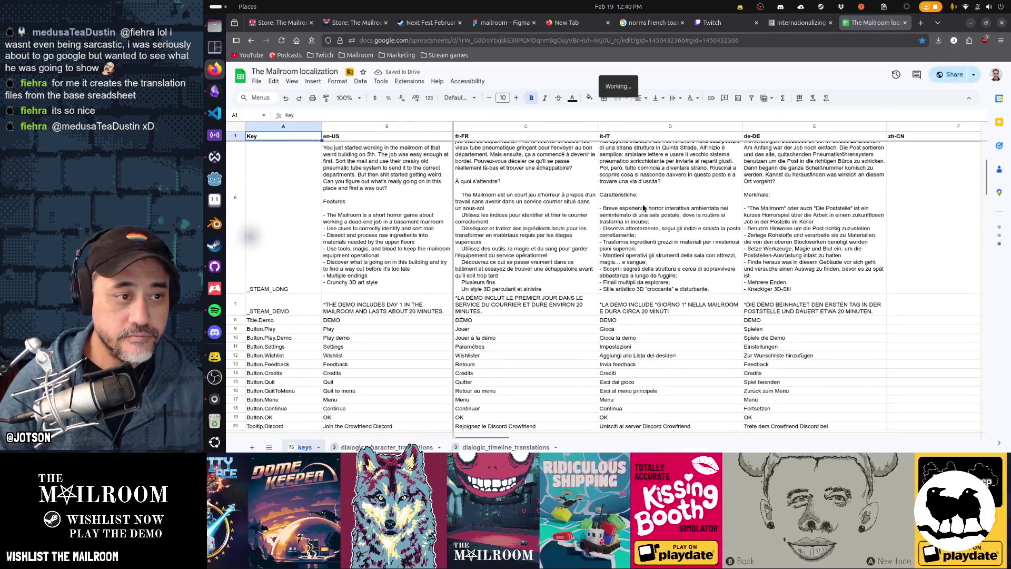
pyautogui.scroll(3, 643, 208)
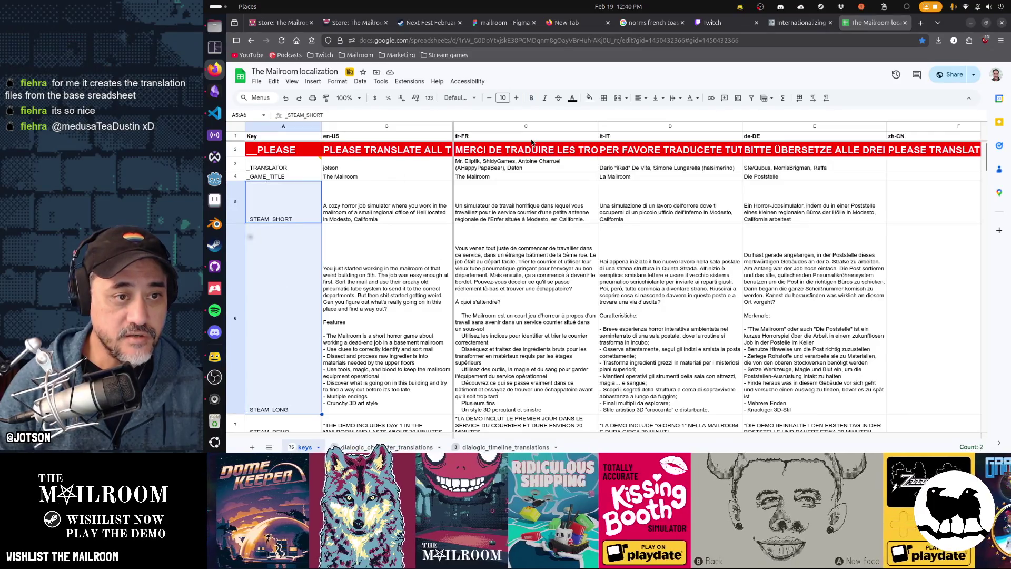
pyautogui.scroll(-10, 625, 220)
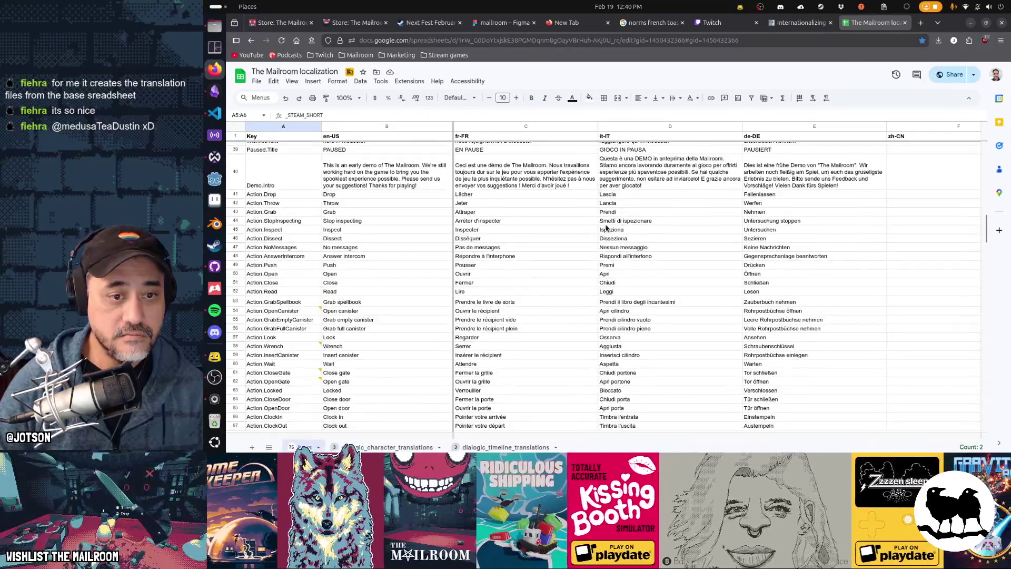
pyautogui.click(389, 247)
pyautogui.click(474, 248)
pyautogui.click(706, 249)
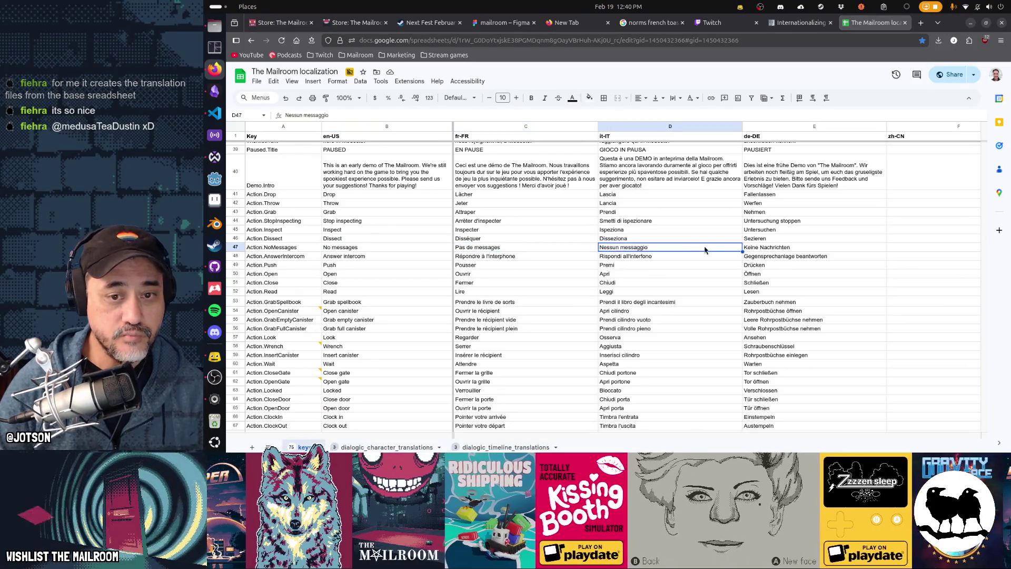
pyautogui.press('Right')
pyautogui.press('Right')
pyautogui.press('Right')
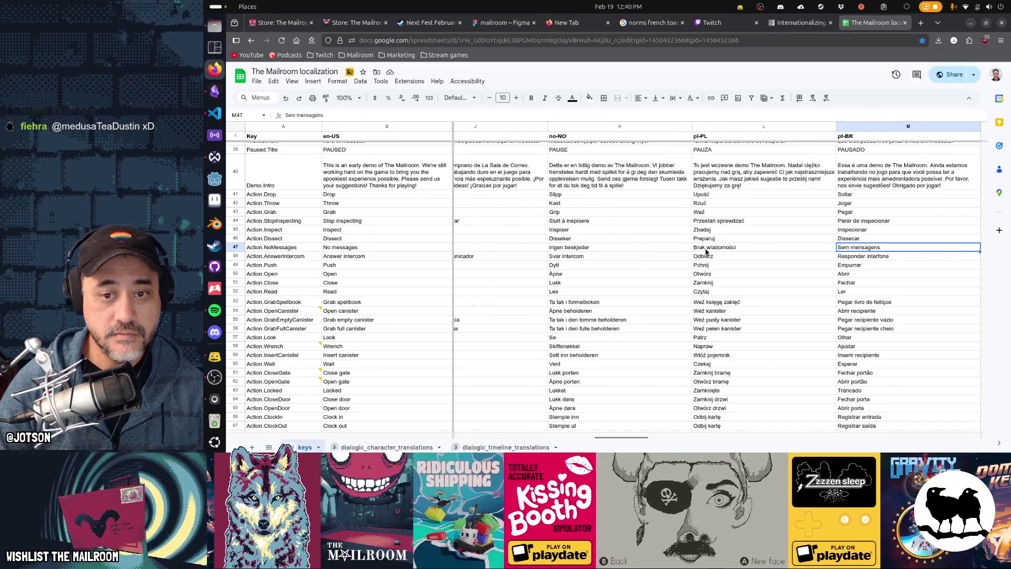
pyautogui.press('Left')
pyautogui.press('Left')
pyautogui.press('Left')
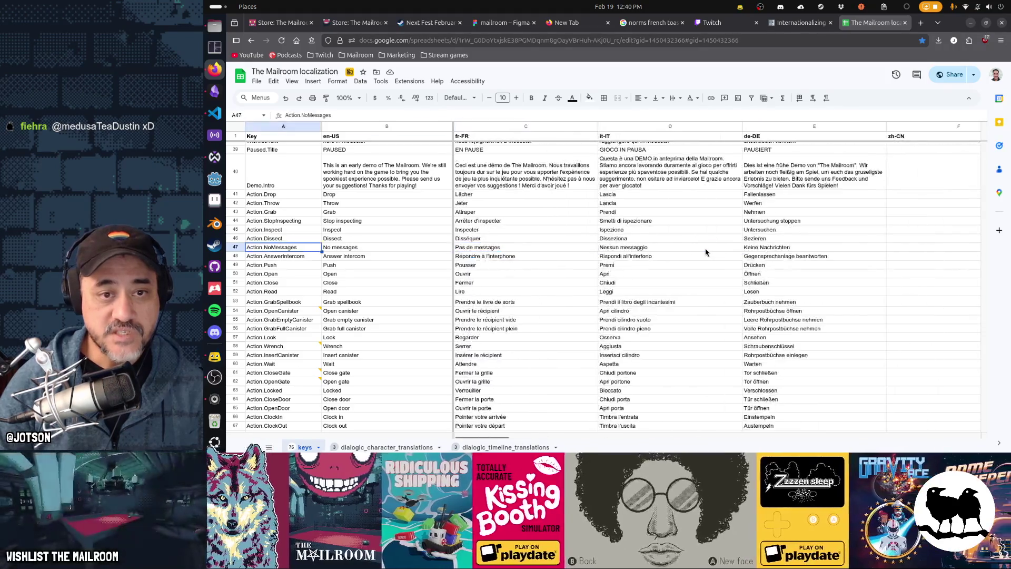
pyautogui.press('Right')
pyautogui.press('Right')
pyautogui.press('Right')
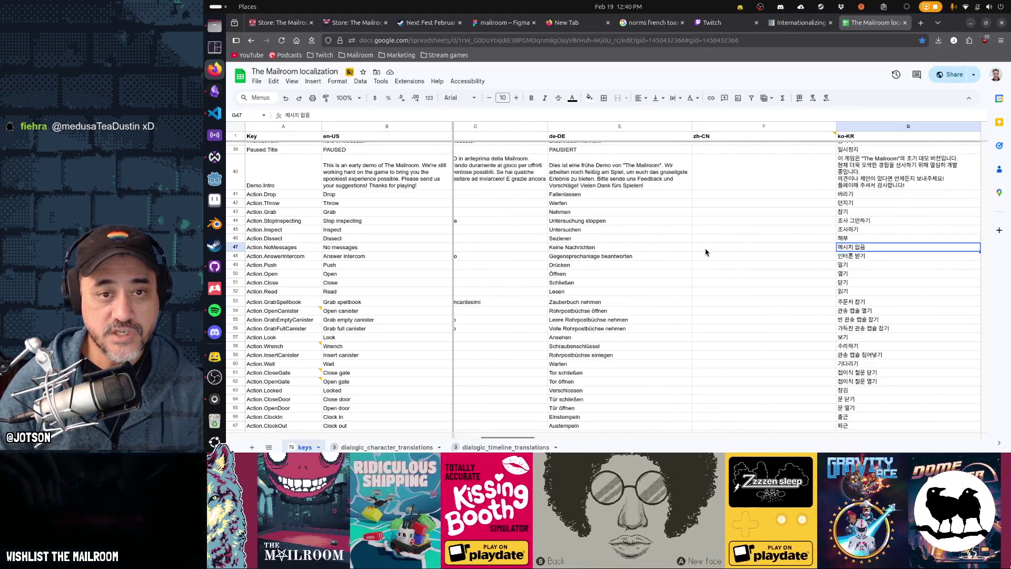
# Review the whole zh-CN column, then close the spreadsheet to return to the Godot docs
pyautogui.click(754, 127)
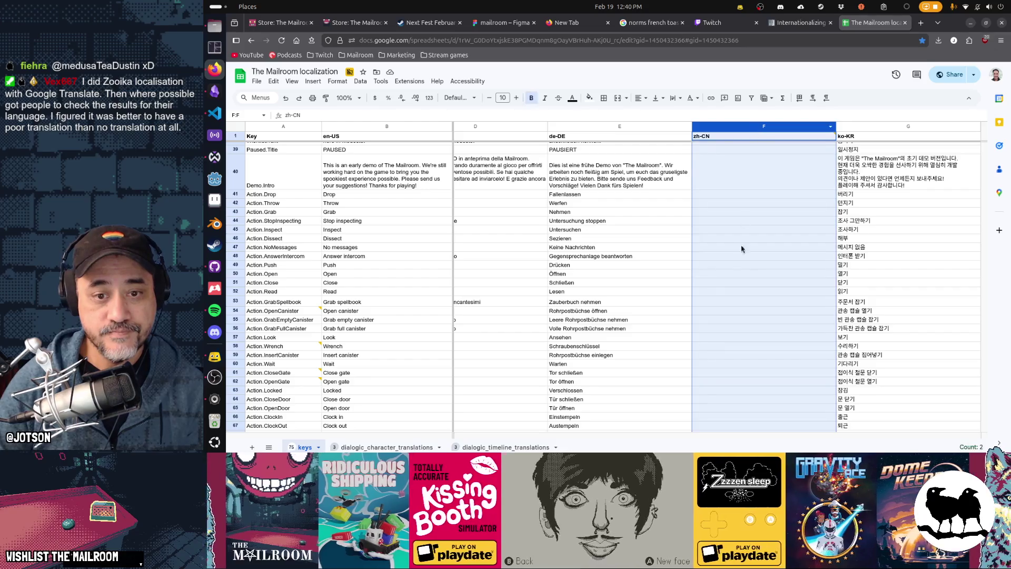
pyautogui.scroll(-5, 742, 260)
pyautogui.scroll(-10, 743, 260)
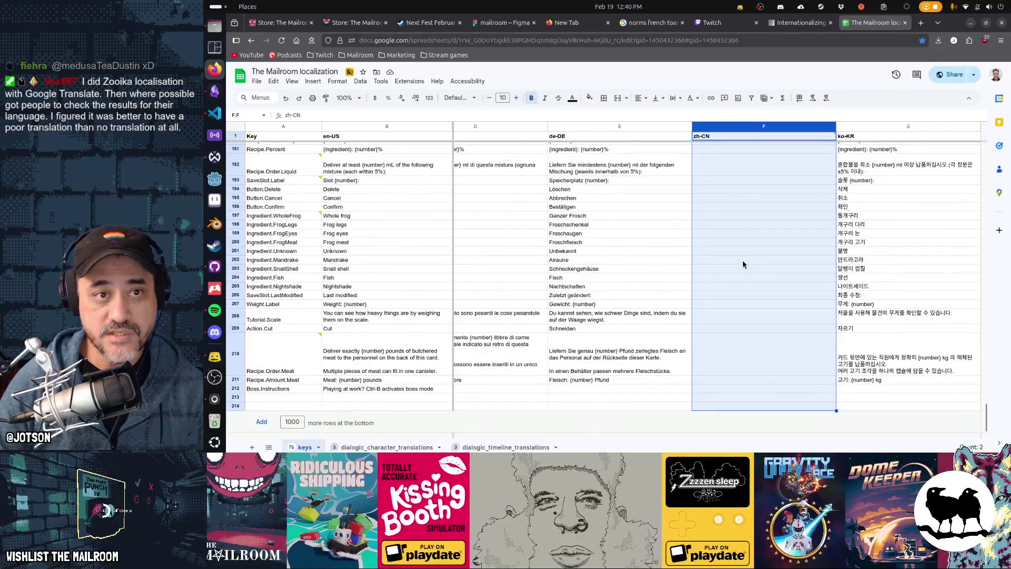
pyautogui.hotkey('ctrl', 'w')
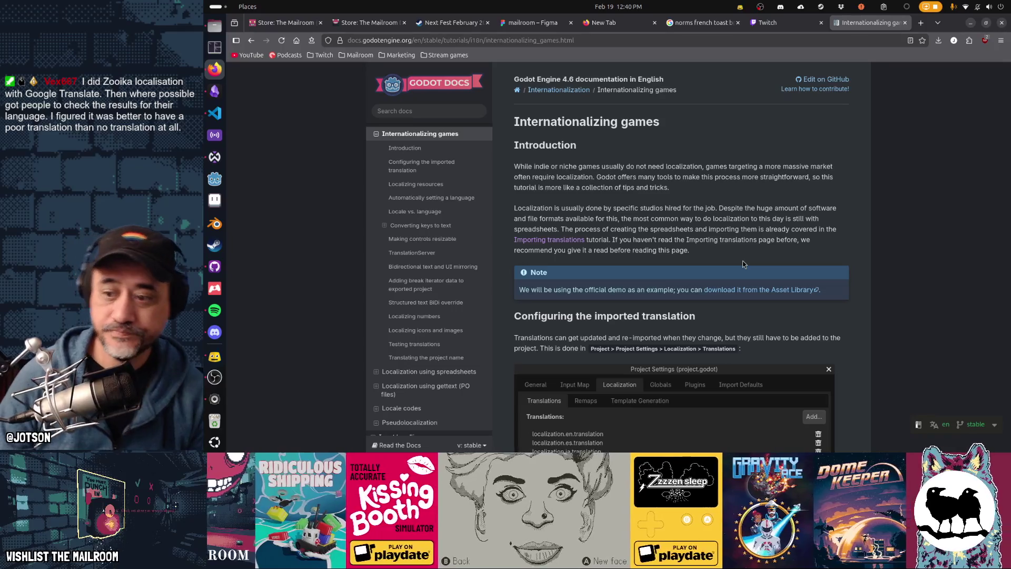
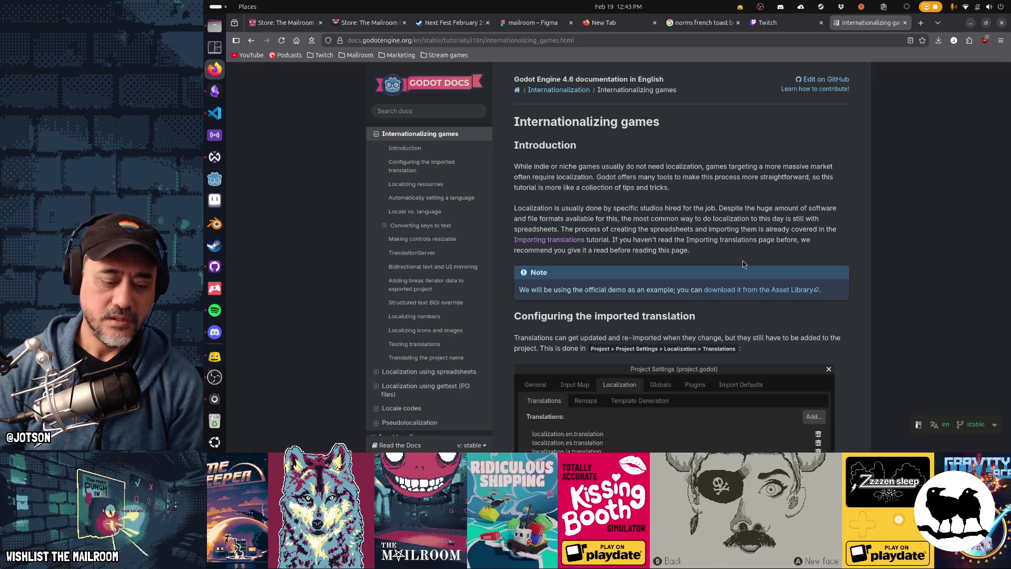
# Open a new blank Firefox tab beside the Godot internationalization docs
pyautogui.hotkey('ctrl', 't')
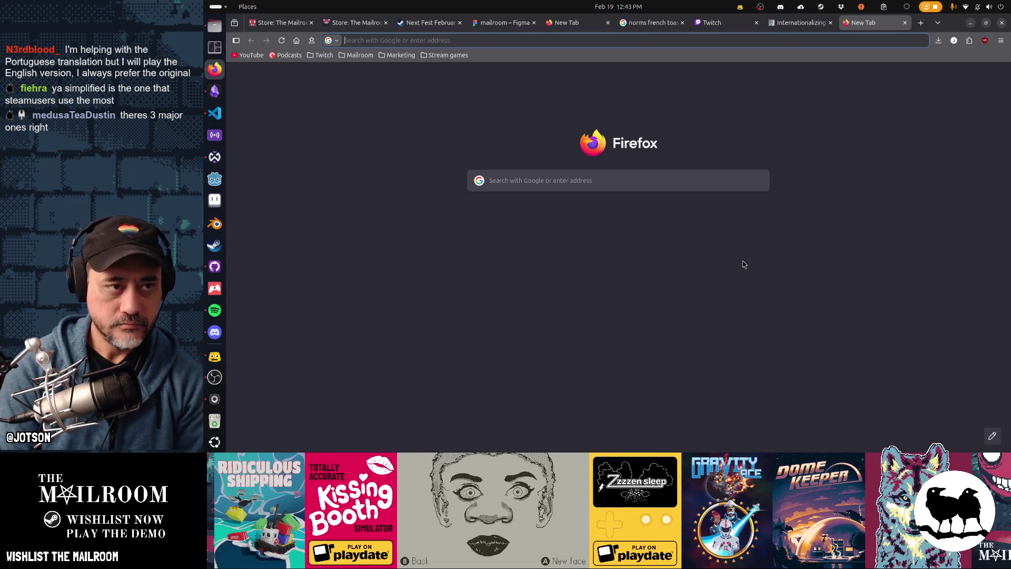
# Search Google for 'steam chinese which one' and skim the results
pyautogui.write('steam chinese')
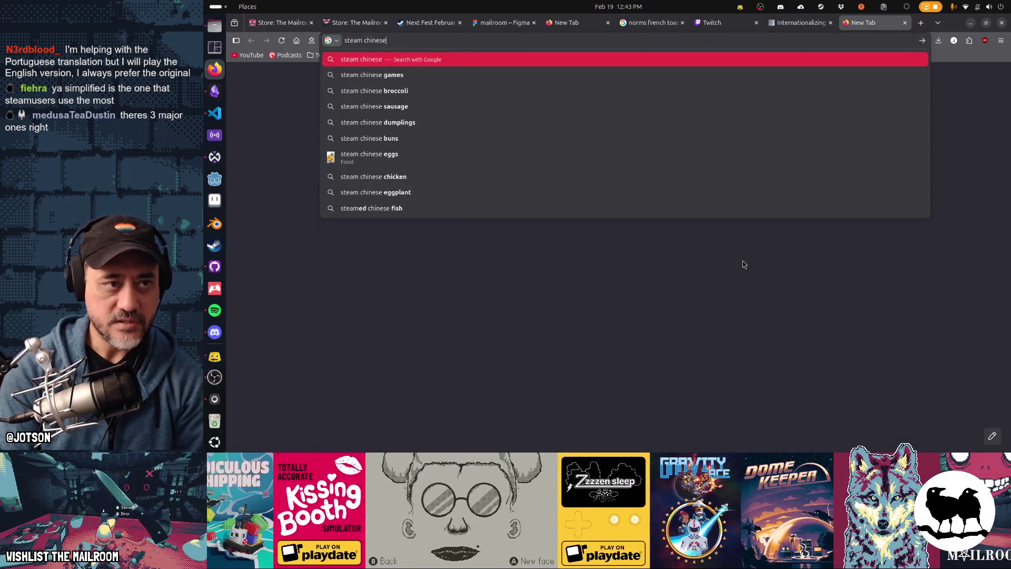
pyautogui.write(' which one')
pyautogui.press('Return')
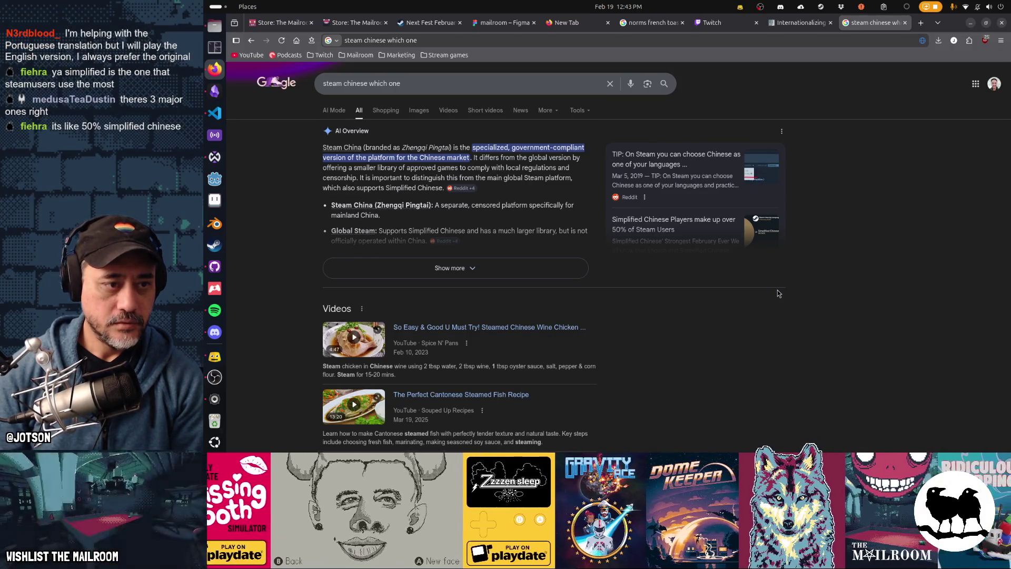
pyautogui.scroll(-6, 778, 292)
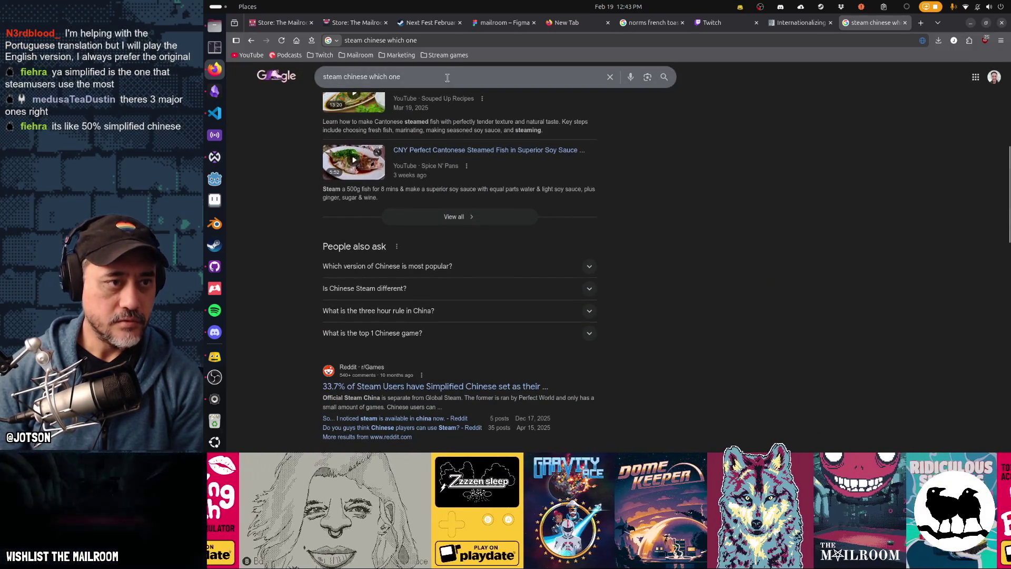
# Refine the search with 'localization', read through the results, then close the tab
pyautogui.click(447, 77)
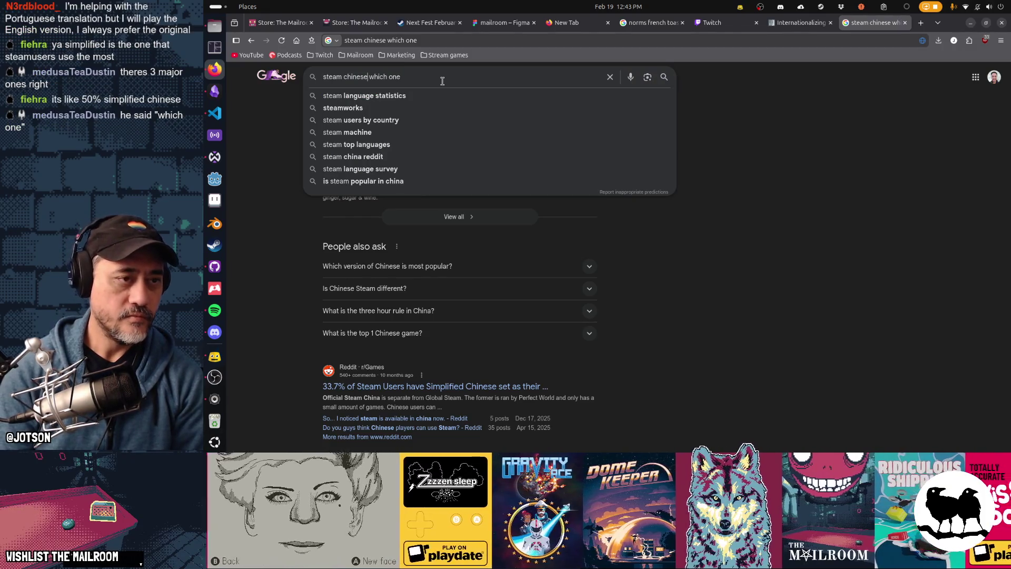
pyautogui.write('localization')
pyautogui.press('Return')
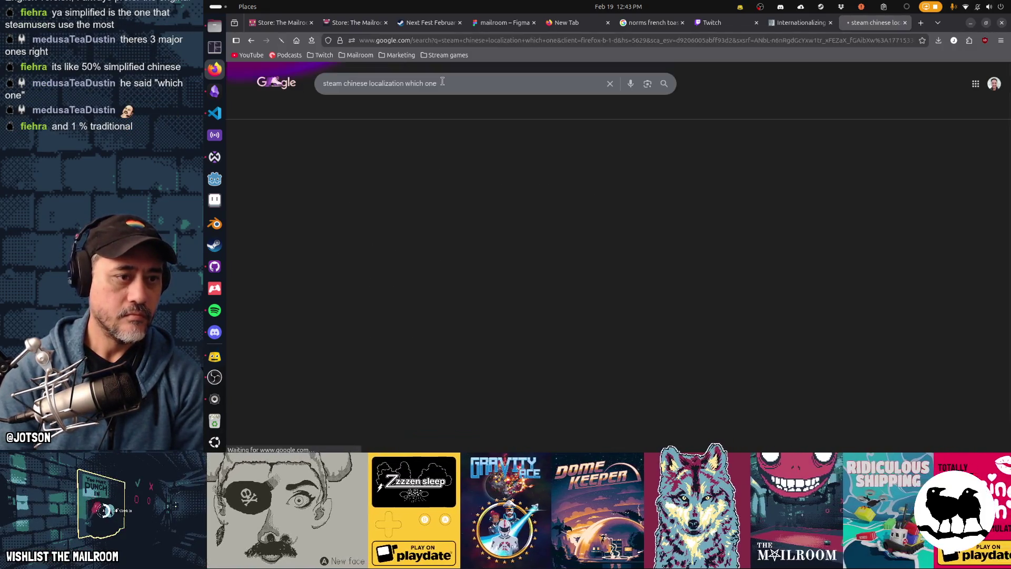
pyautogui.scroll(-5, 668, 163)
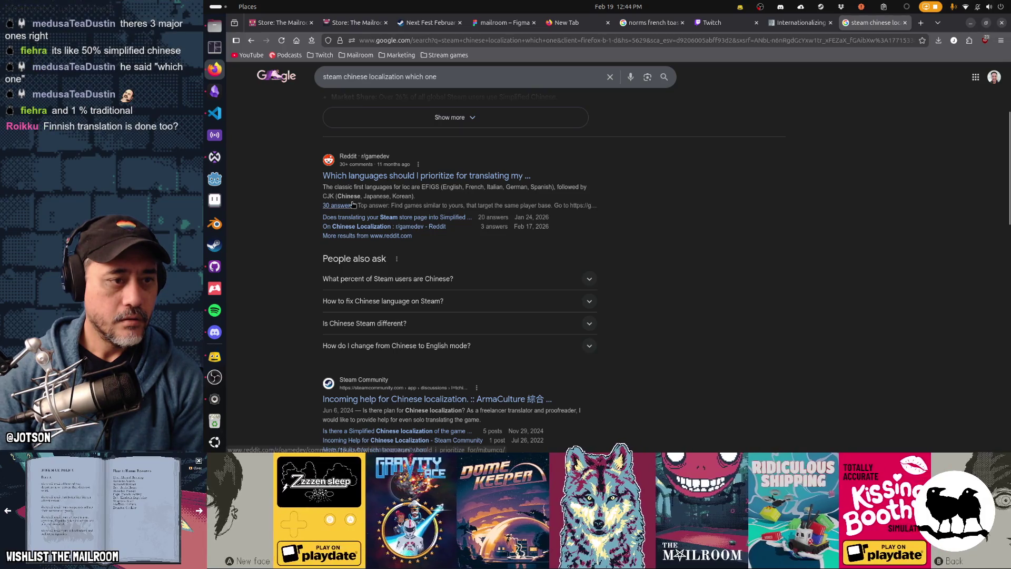
pyautogui.scroll(-5, 696, 208)
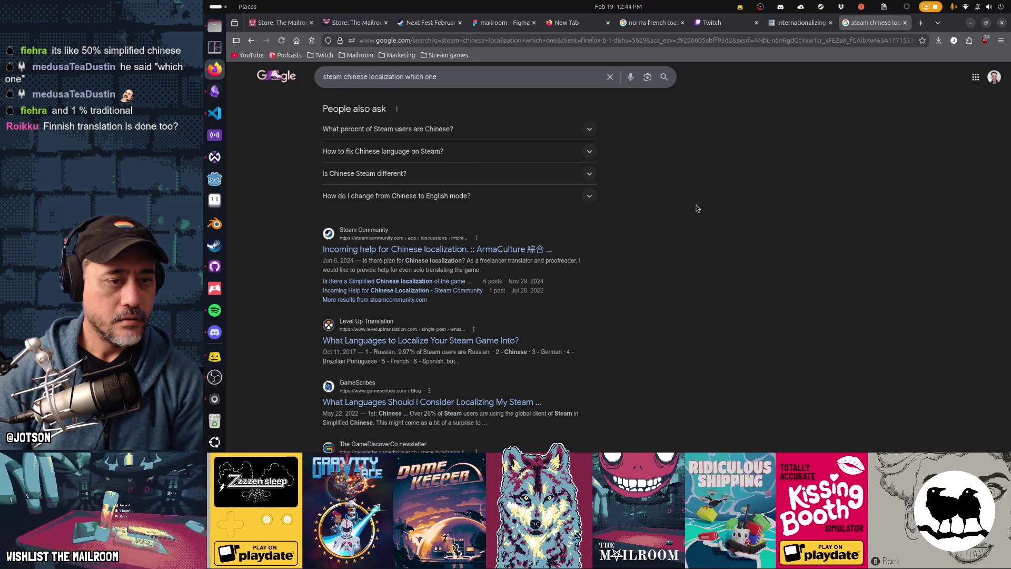
pyautogui.scroll(-4, 696, 208)
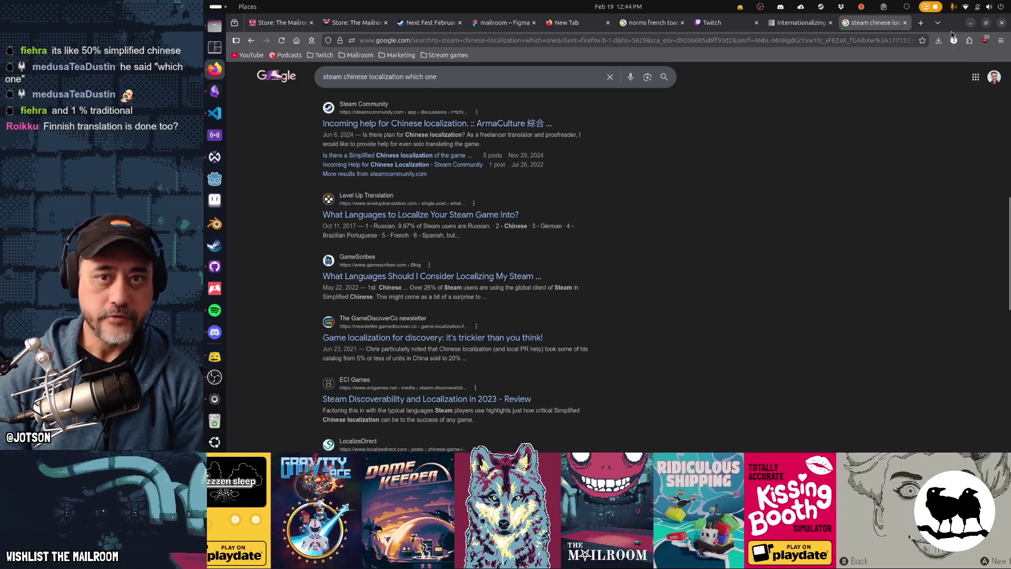
pyautogui.middleClick(883, 27)
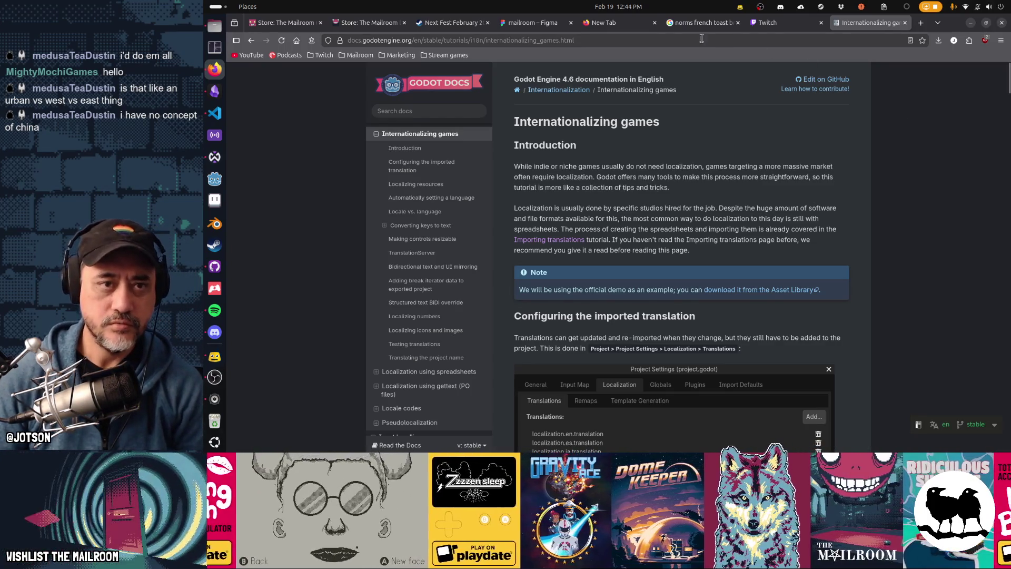
# Minimize Firefox and close the Waveform PRO window
pyautogui.moveTo(636, 27)
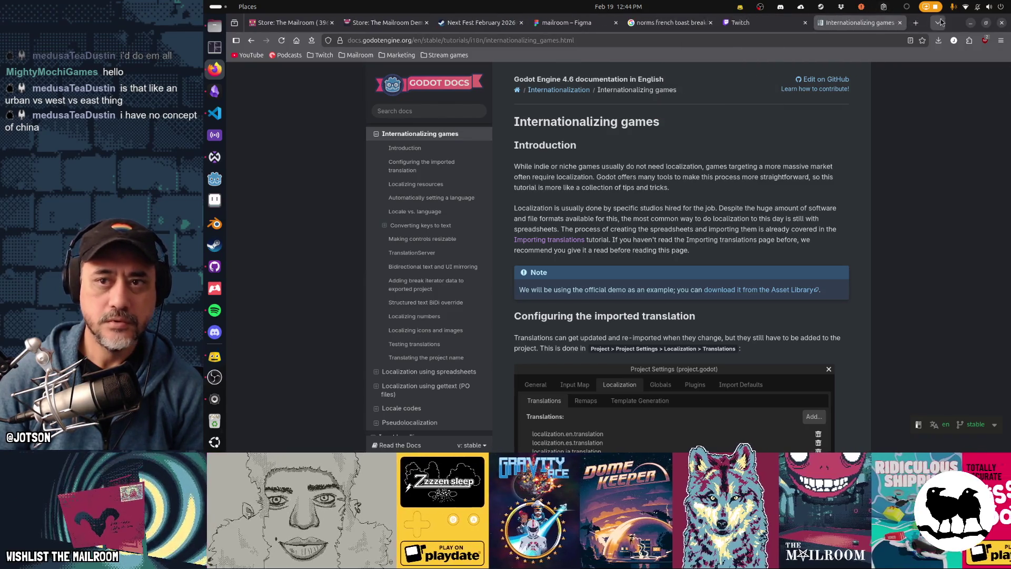
pyautogui.click(970, 22)
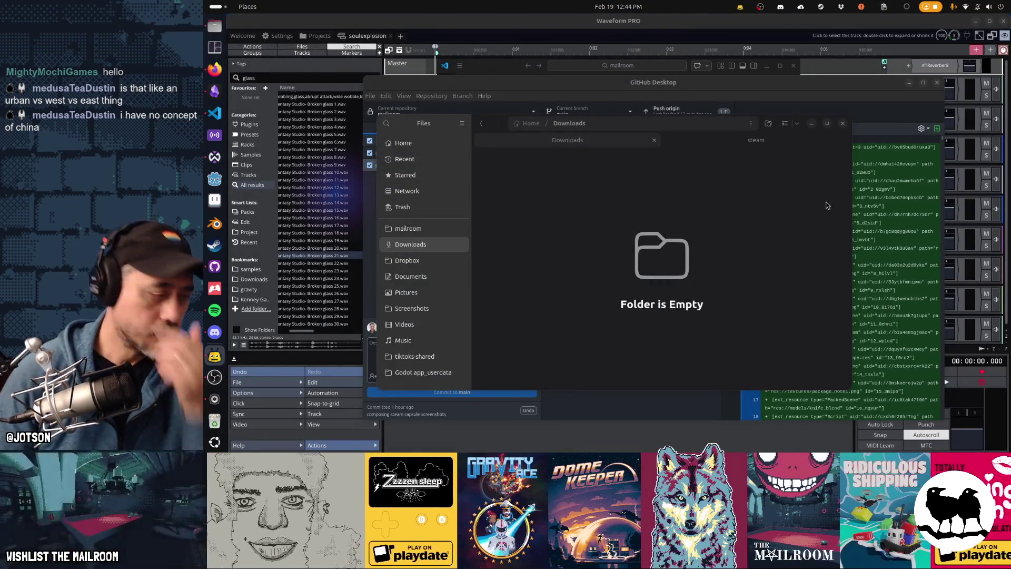
pyautogui.click(1004, 24)
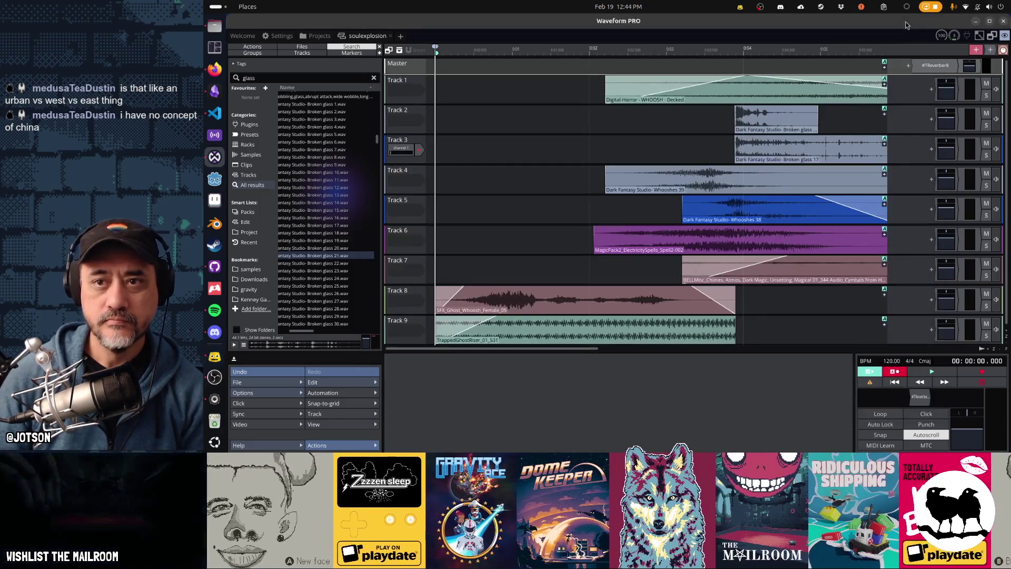
pyautogui.click(1003, 21)
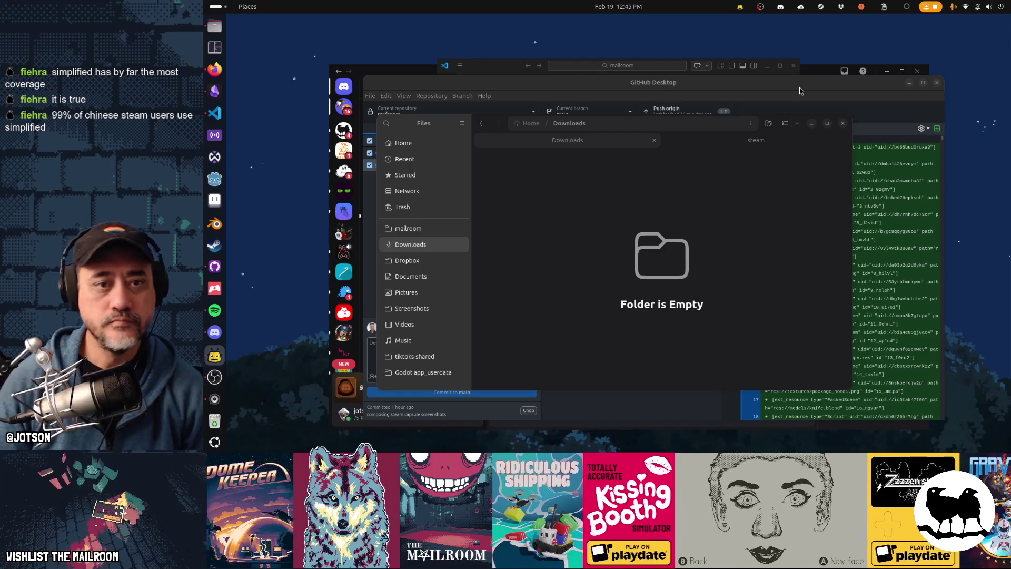
# Commit previewer.tscn and previewer3.tscn to main as 'added frog to screenshot'
pyautogui.hotkey('ctrl', 'w')
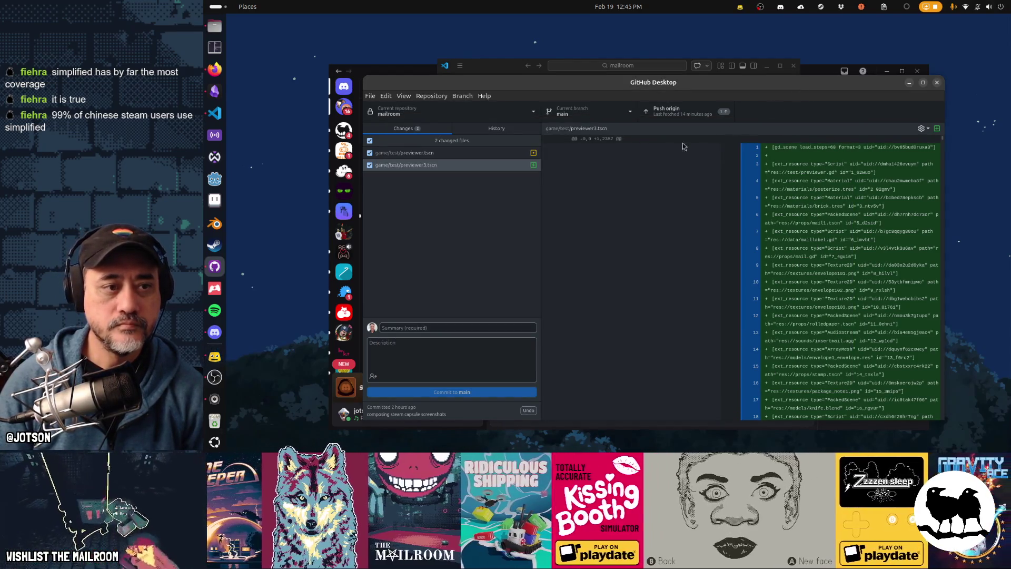
pyautogui.click(465, 157)
pyautogui.click(464, 167)
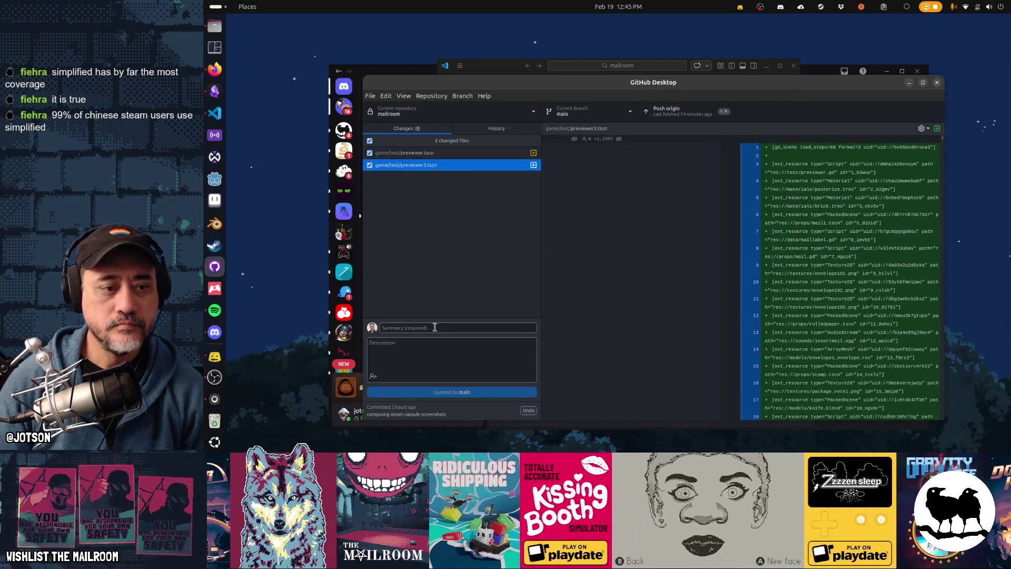
pyautogui.click(435, 327)
pyautogui.write('added f')
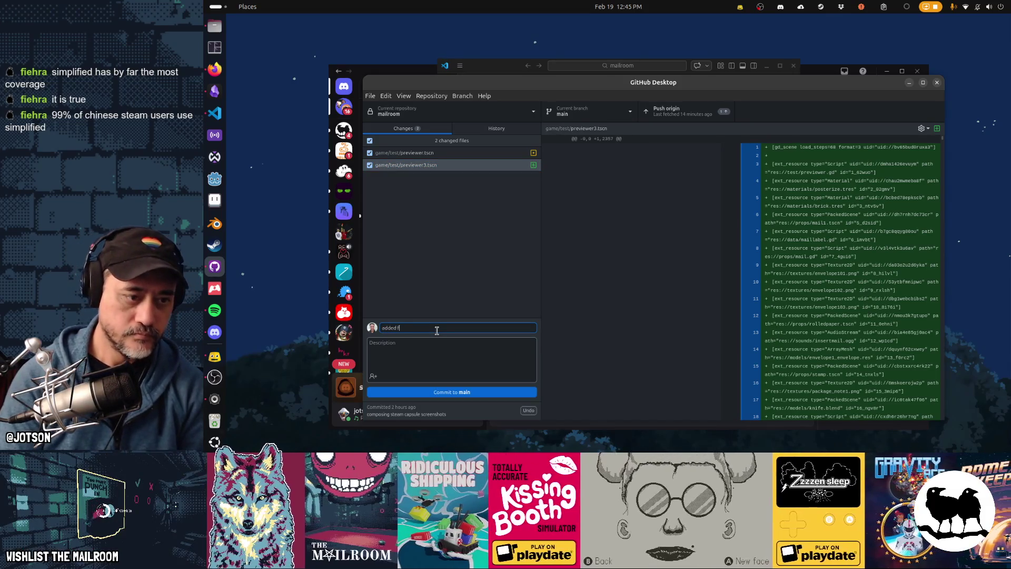
pyautogui.write('rog to screenshot')
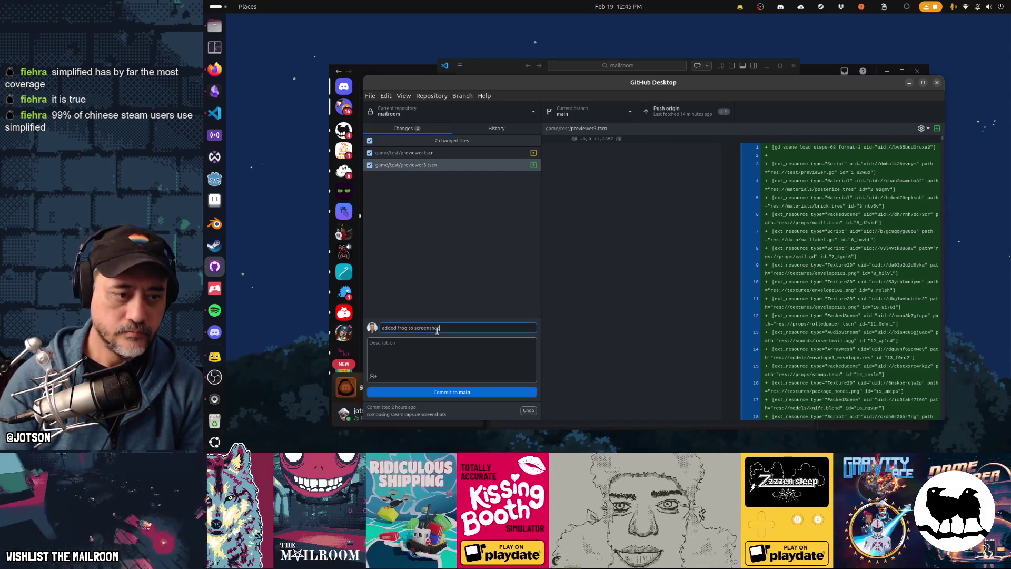
pyautogui.click(451, 392)
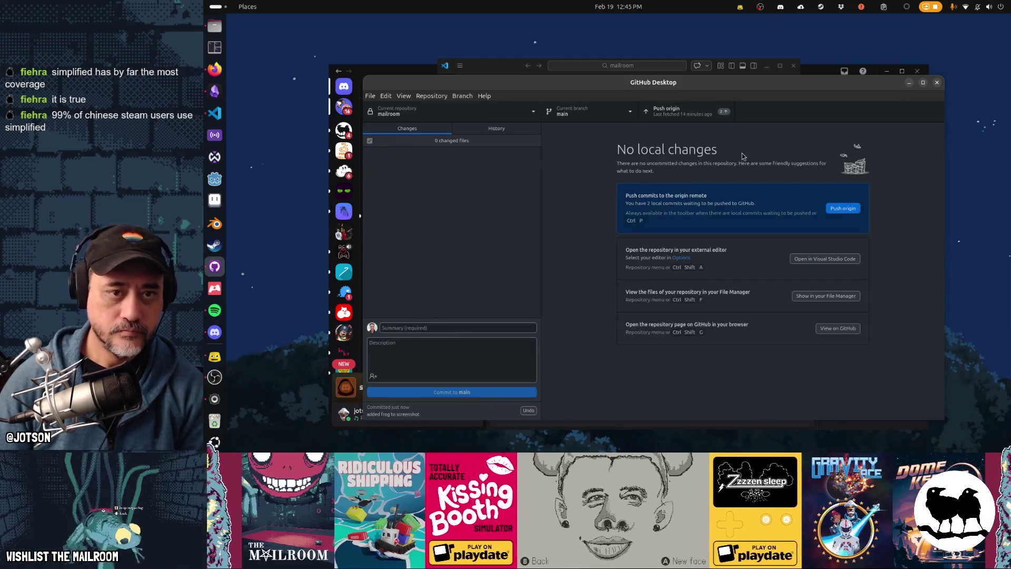
# Push the commit to origin, minimize Discord, and launch Godot
pyautogui.click(680, 111)
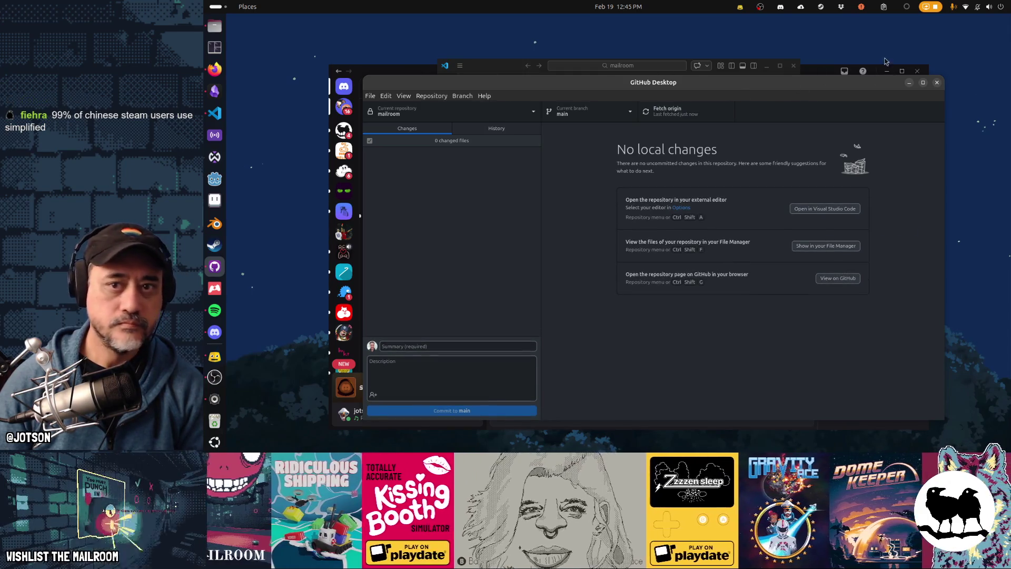
pyautogui.click(887, 71)
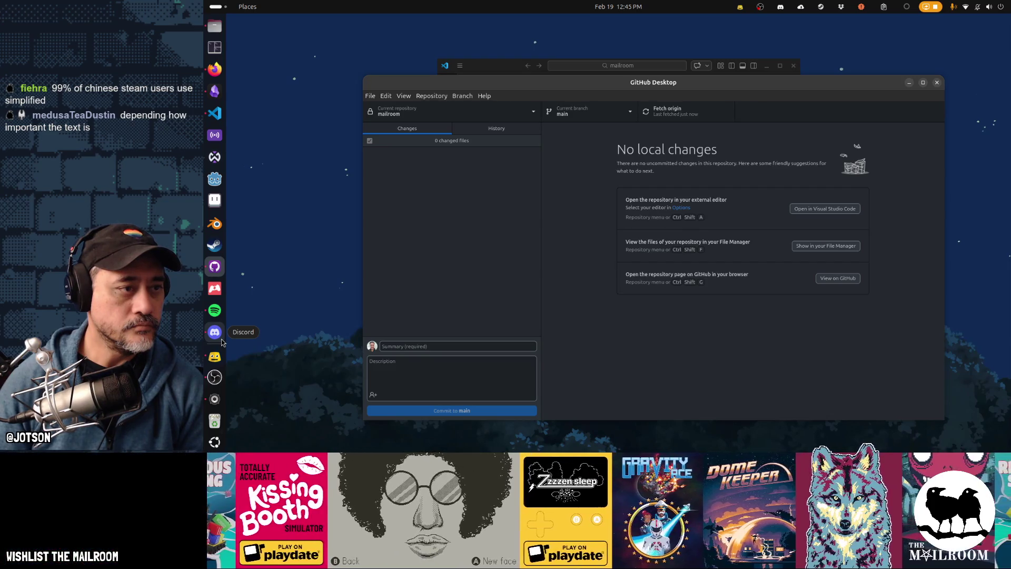
pyautogui.click(215, 91)
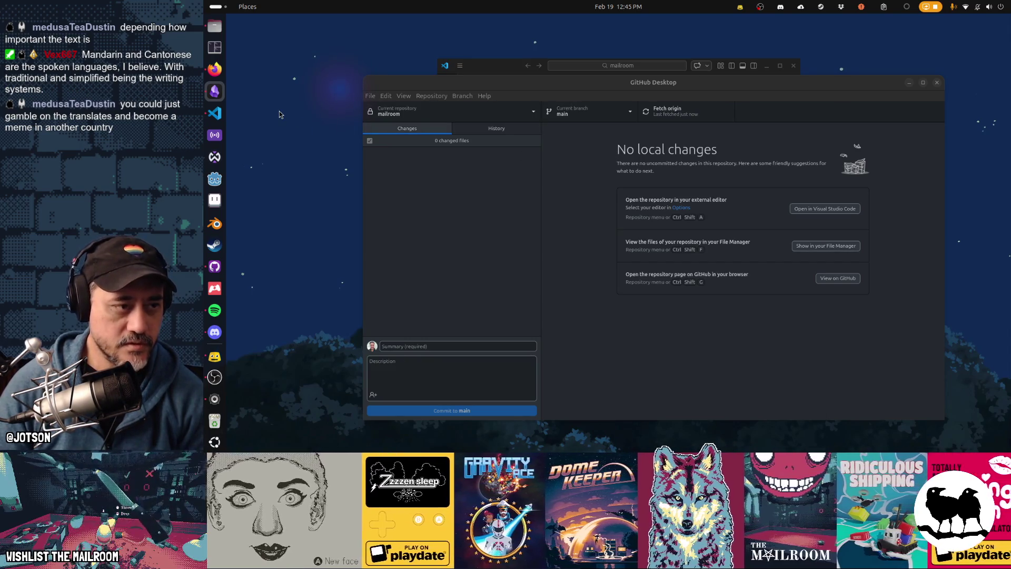
pyautogui.click(214, 179)
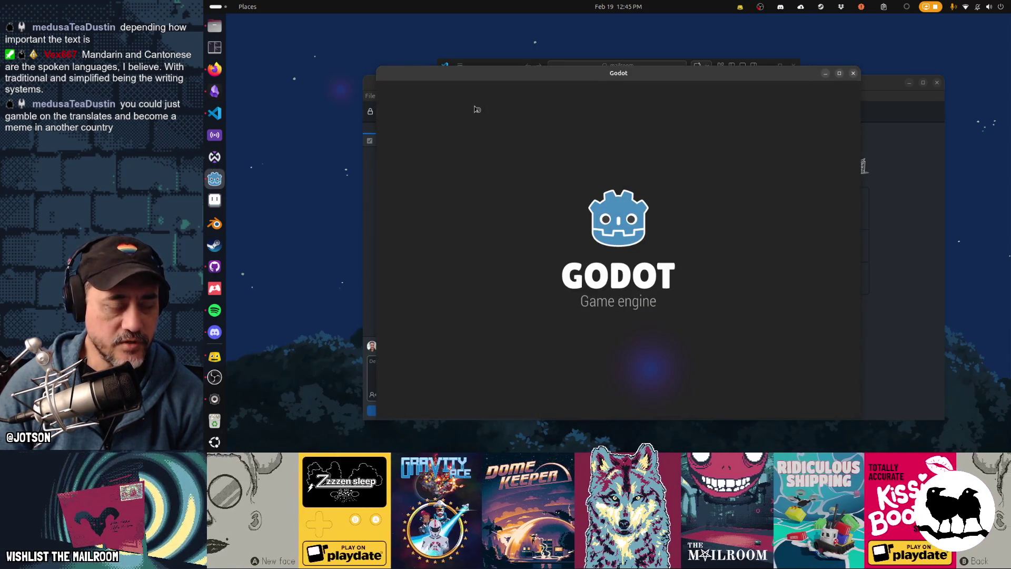
# Open mailroom and close the previewer, package_note, mail1, previewer3 and frog scene tabs
pyautogui.doubleClick(478, 122)
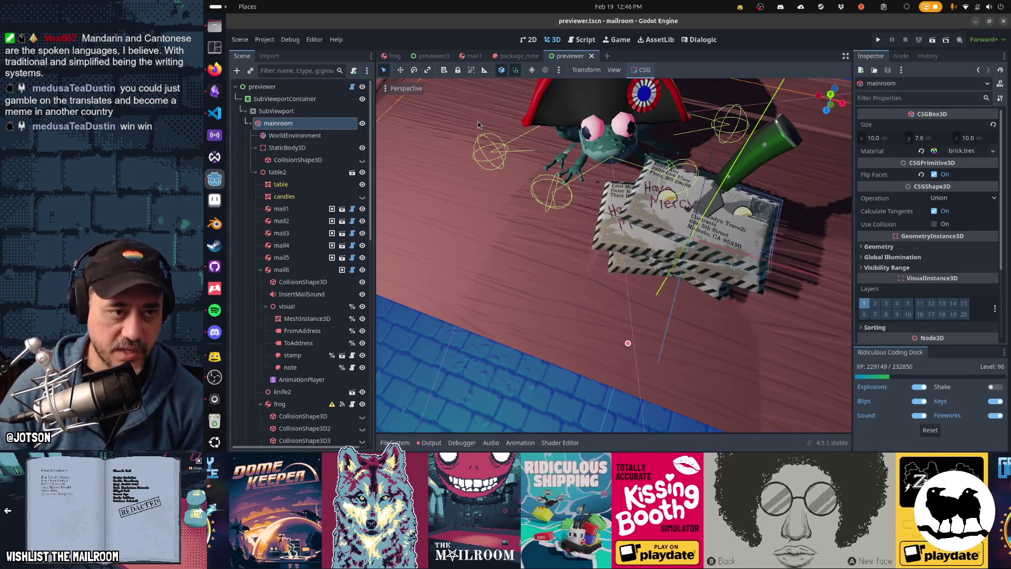
pyautogui.click(592, 56)
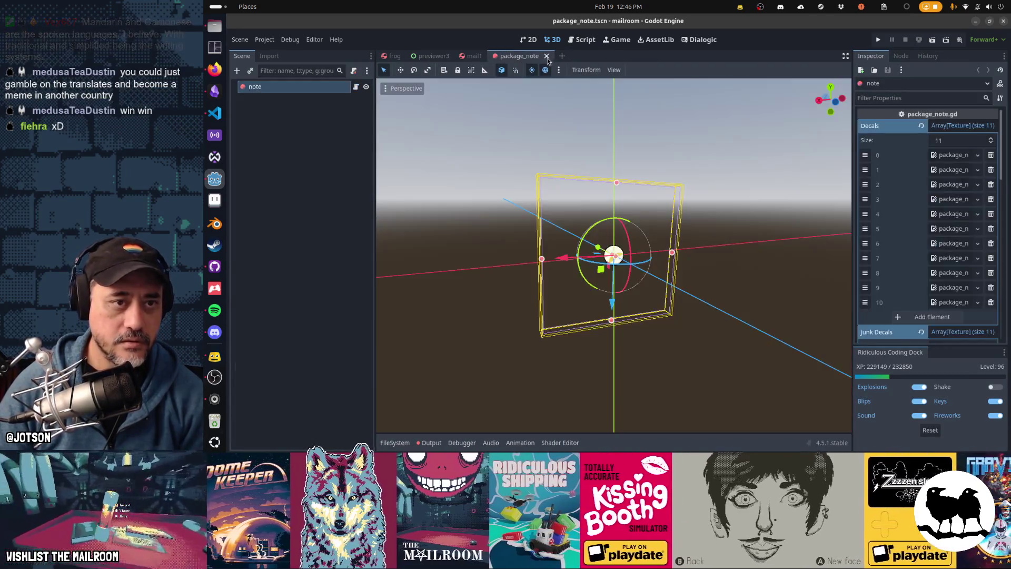
pyautogui.click(547, 56)
pyautogui.click(490, 56)
pyautogui.click(456, 55)
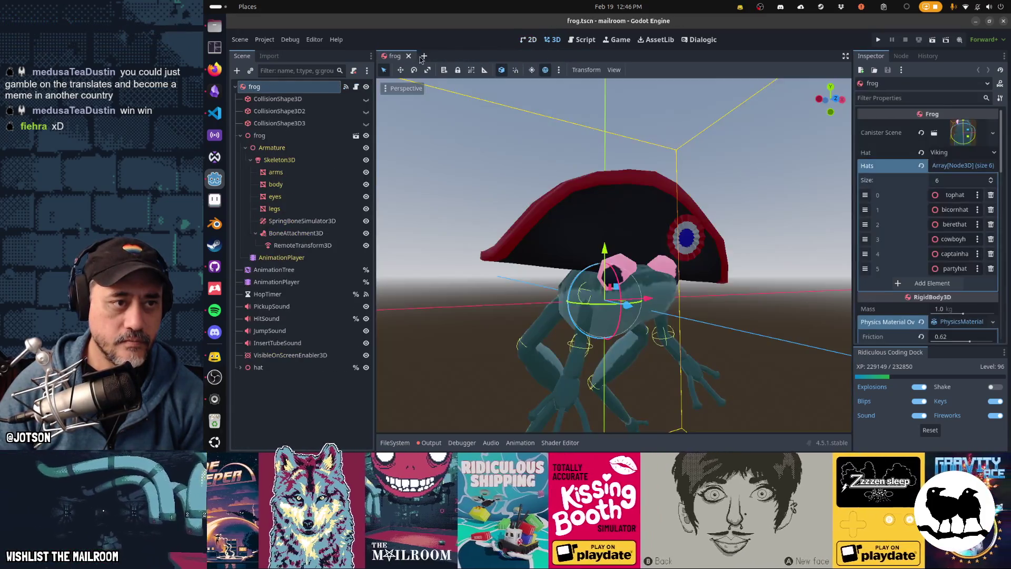
pyautogui.click(405, 56)
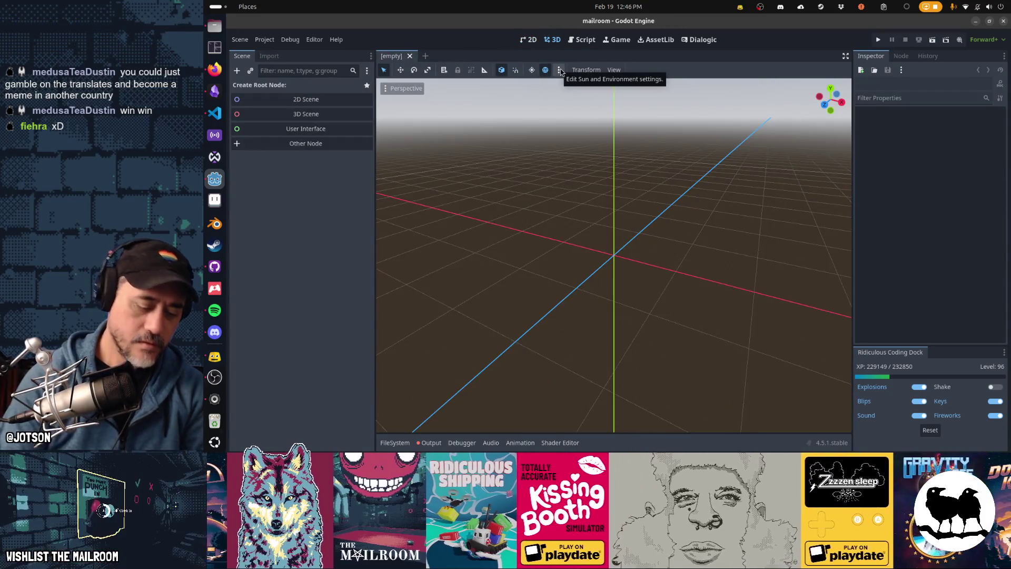
# Close every open script in the script editor
pyautogui.hotkey('ctrl', 'F3')
pyautogui.hotkey('ctrl', 'w')
pyautogui.hotkey('ctrl', 'w')
pyautogui.hotkey('ctrl', 'w')
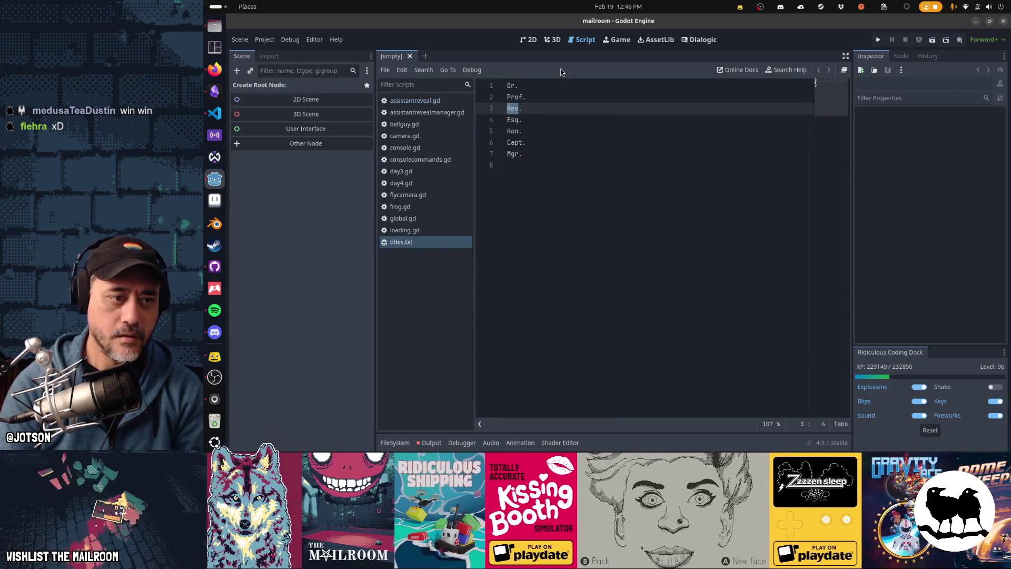
pyautogui.hotkey('ctrl', 'w')
pyautogui.hotkey('ctrl', 'w')
pyautogui.hotkey('ctrl', 'w')
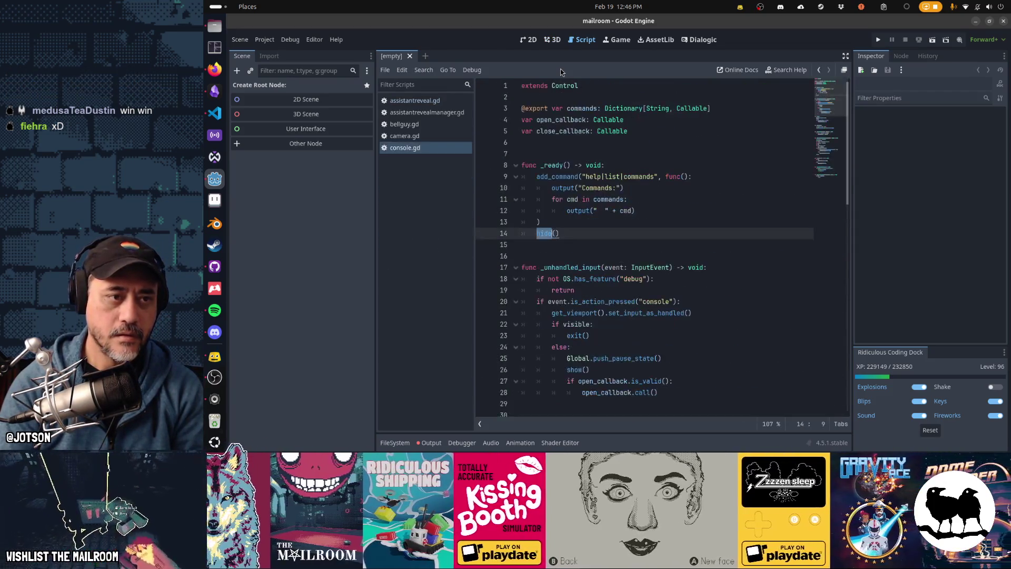
# Quick-open spellbookui.tscn by searching 'spellbook' and view it in the 2D workspace
pyautogui.hotkey('shift', 'alt', 'o')
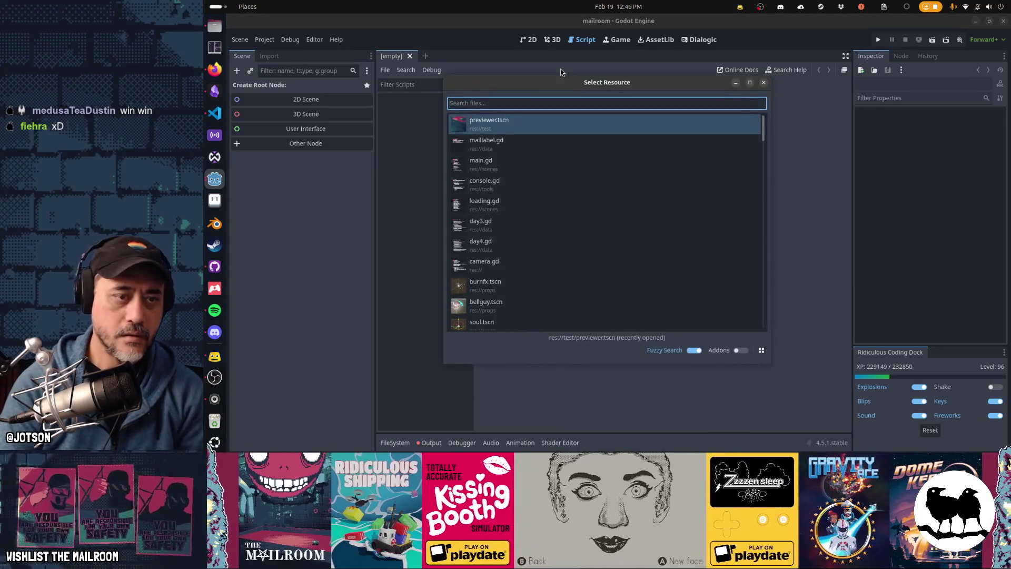
pyautogui.write('spellbook')
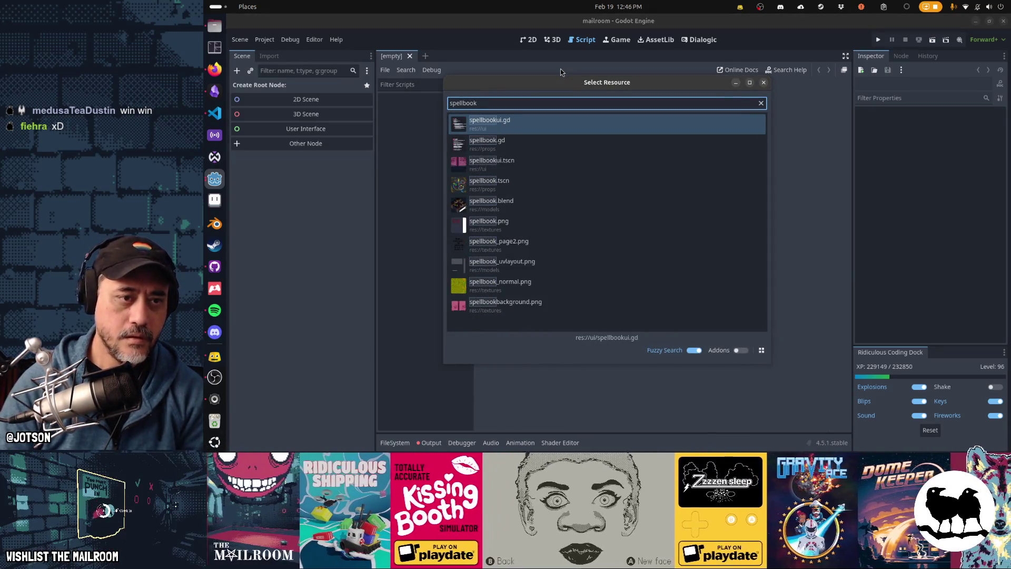
pyautogui.press('Down')
pyautogui.press('Down')
pyautogui.press('Return')
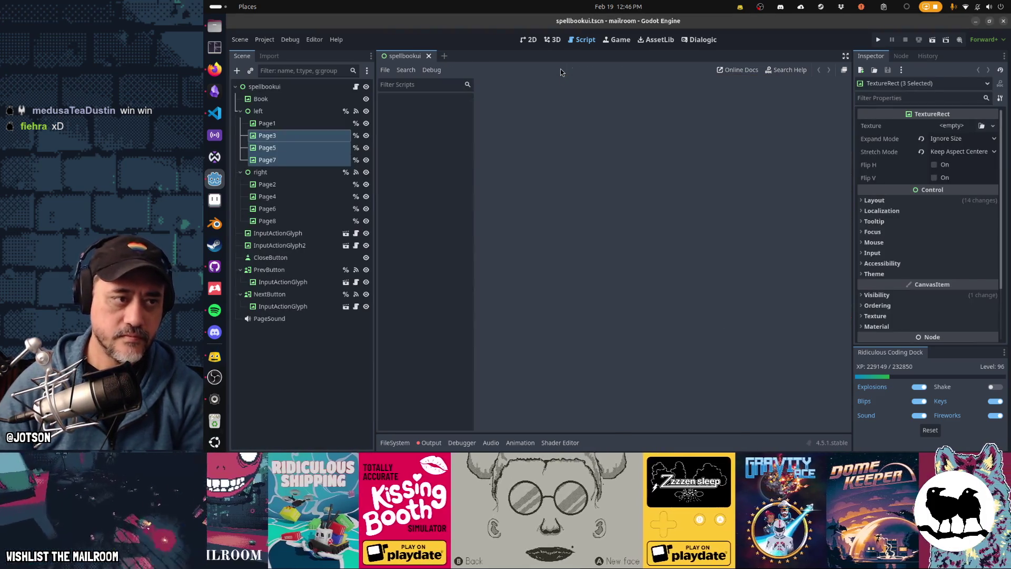
pyautogui.hotkey('ctrl', 'F1')
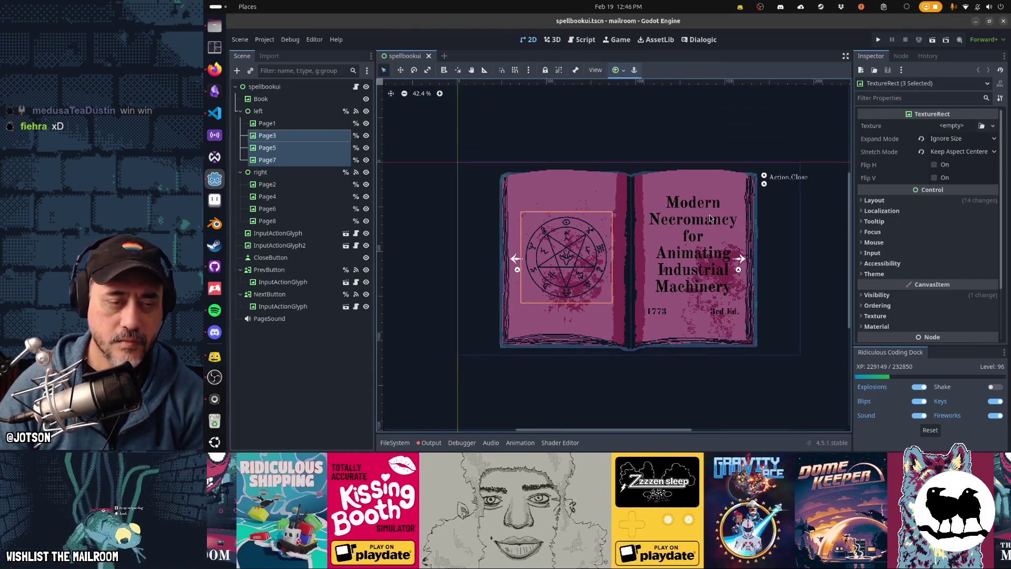
pyautogui.press('F6')
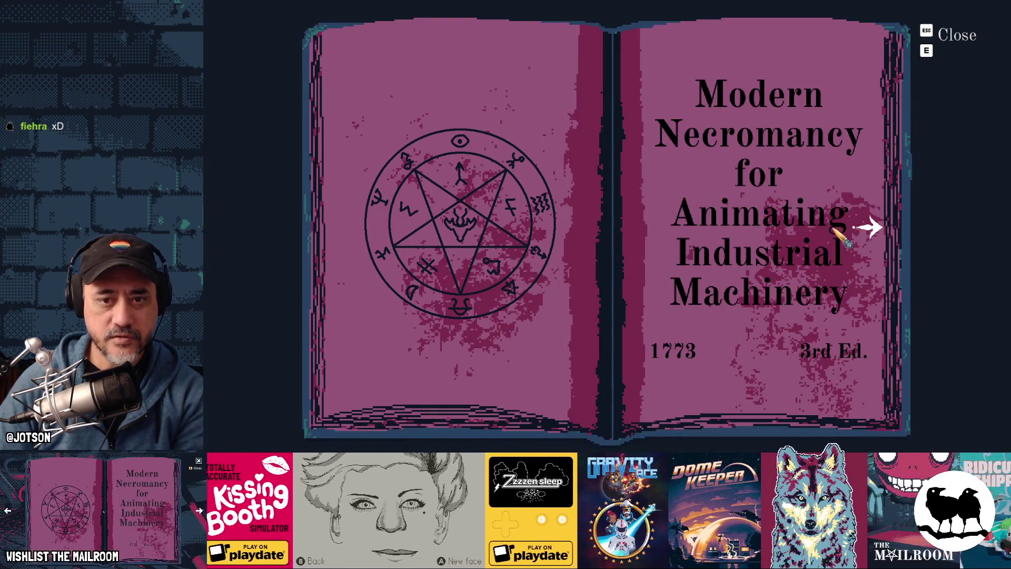
pyautogui.click(857, 228)
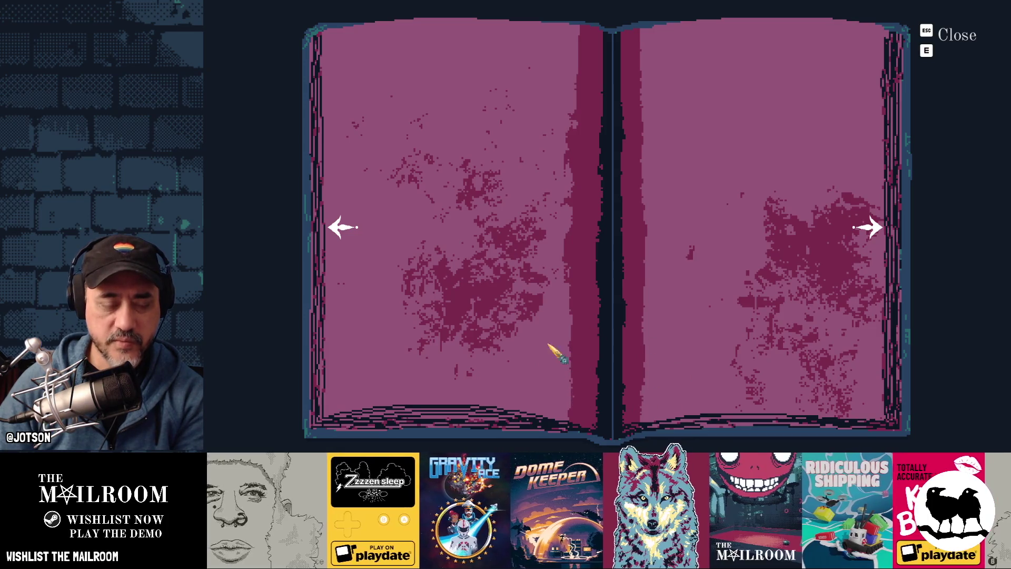
pyautogui.press('F8')
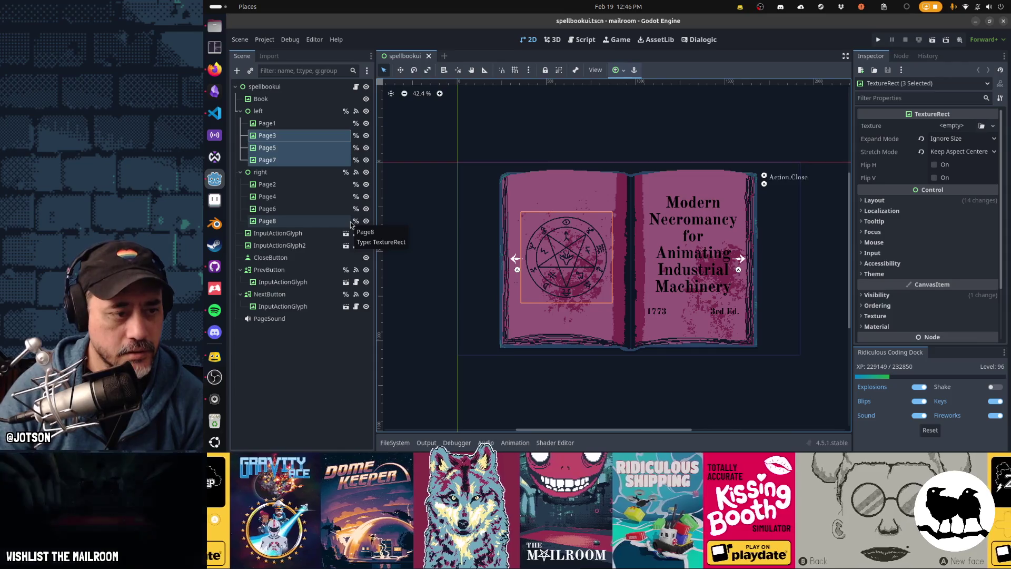
pyautogui.click(280, 298)
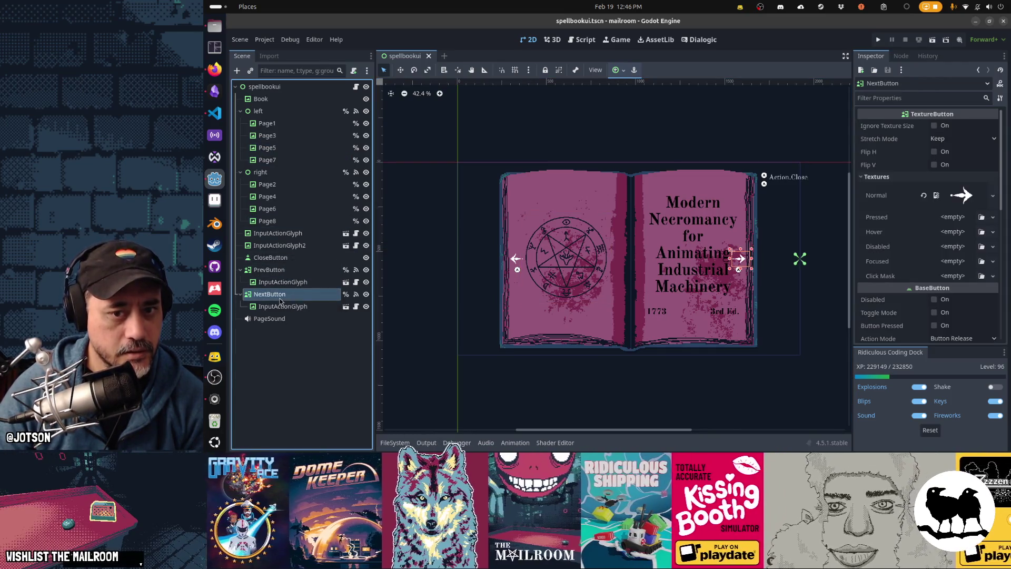
pyautogui.click(276, 309)
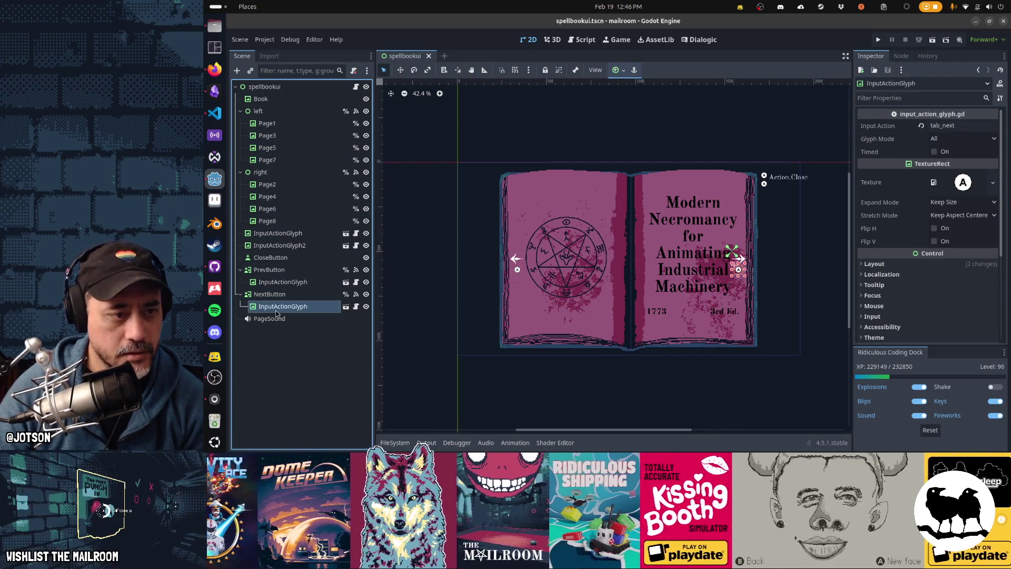
pyautogui.click(270, 294)
pyautogui.click(273, 307)
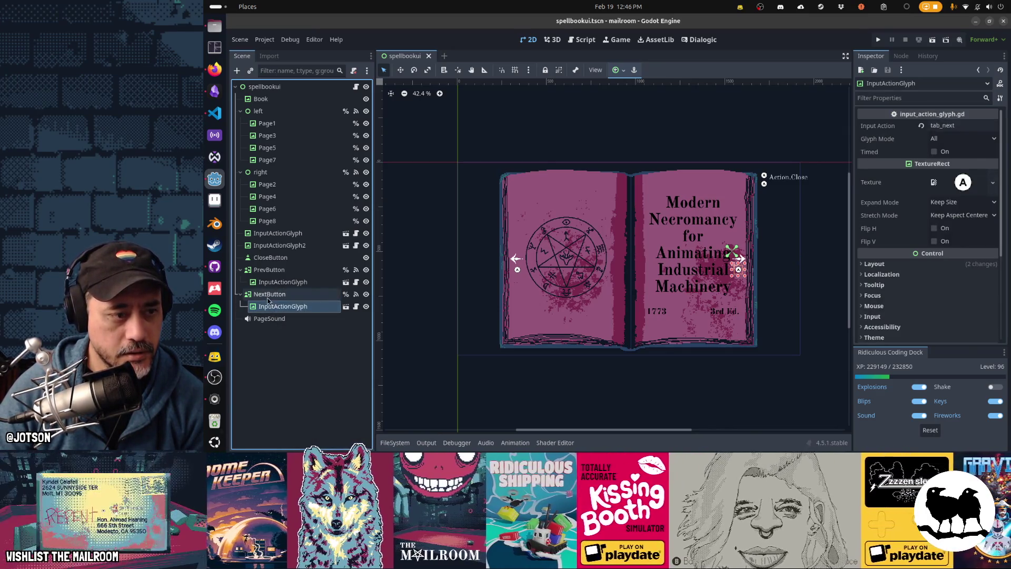
pyautogui.click(269, 295)
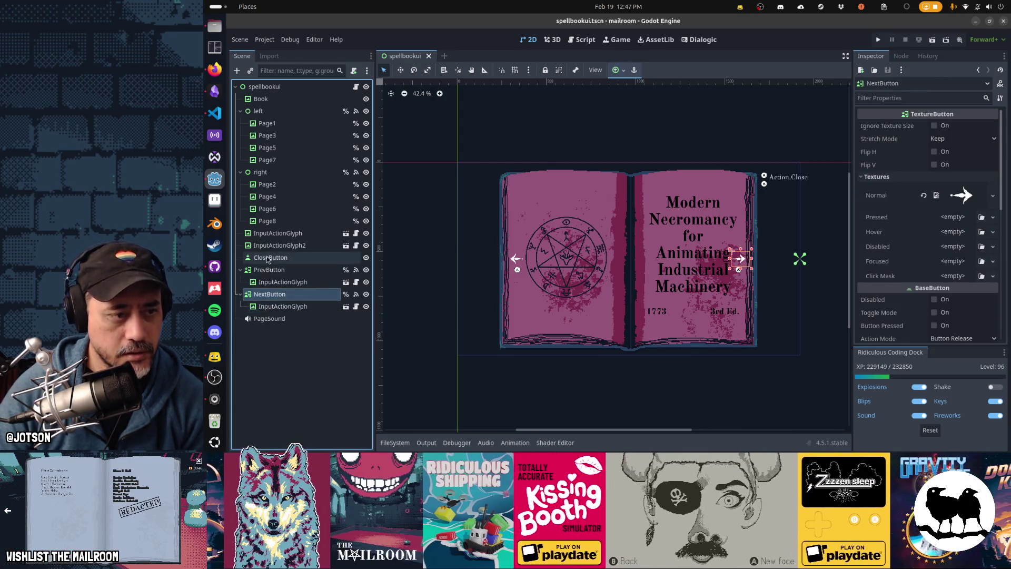
pyautogui.click(270, 237)
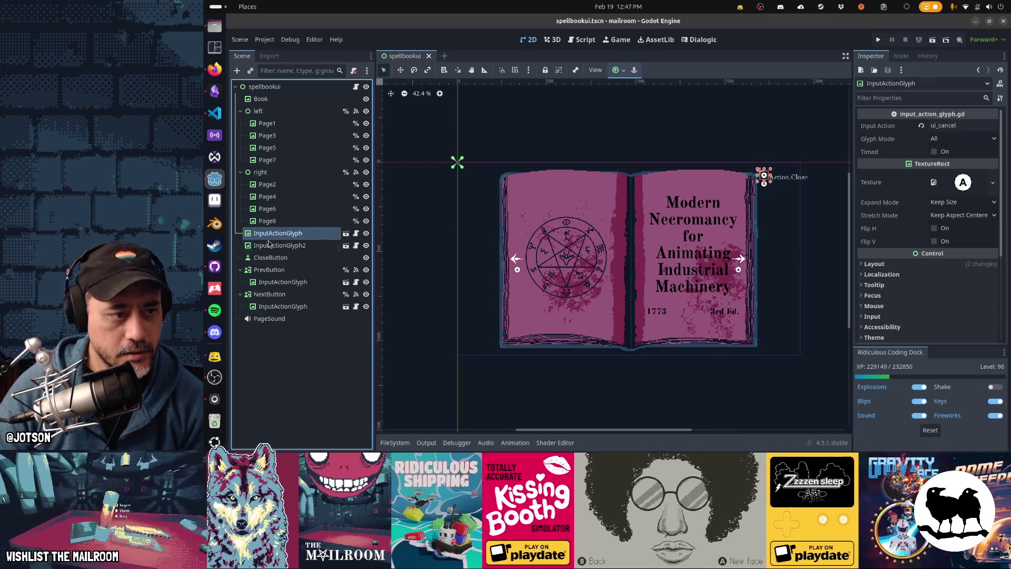
pyautogui.click(269, 245)
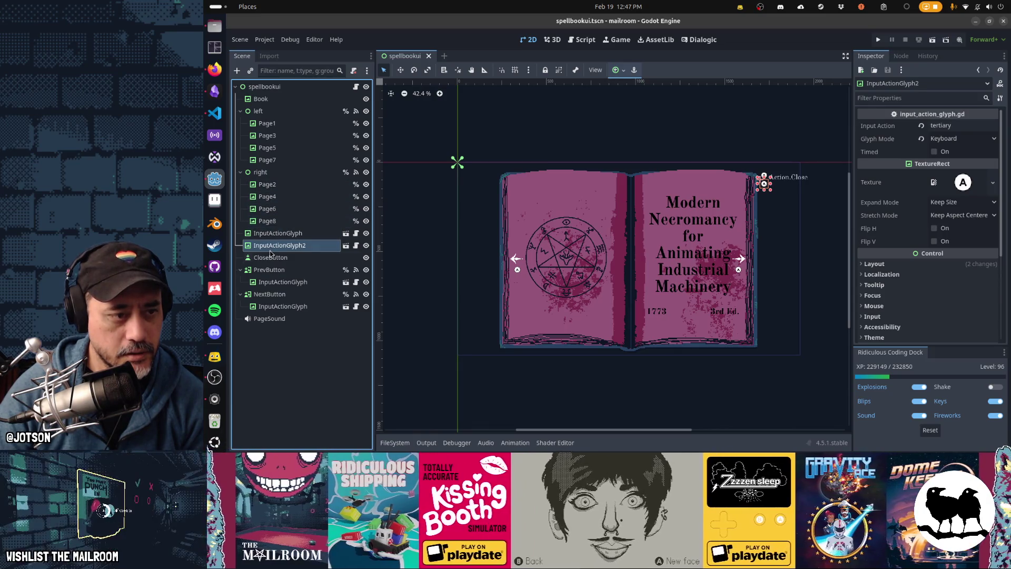
pyautogui.click(271, 258)
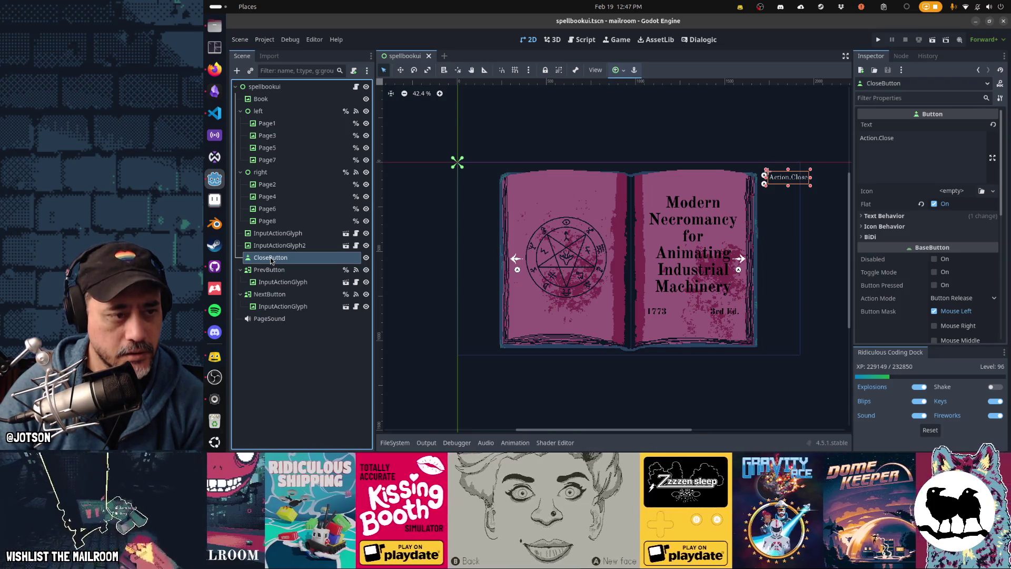
pyautogui.click(274, 246)
pyautogui.click(278, 232)
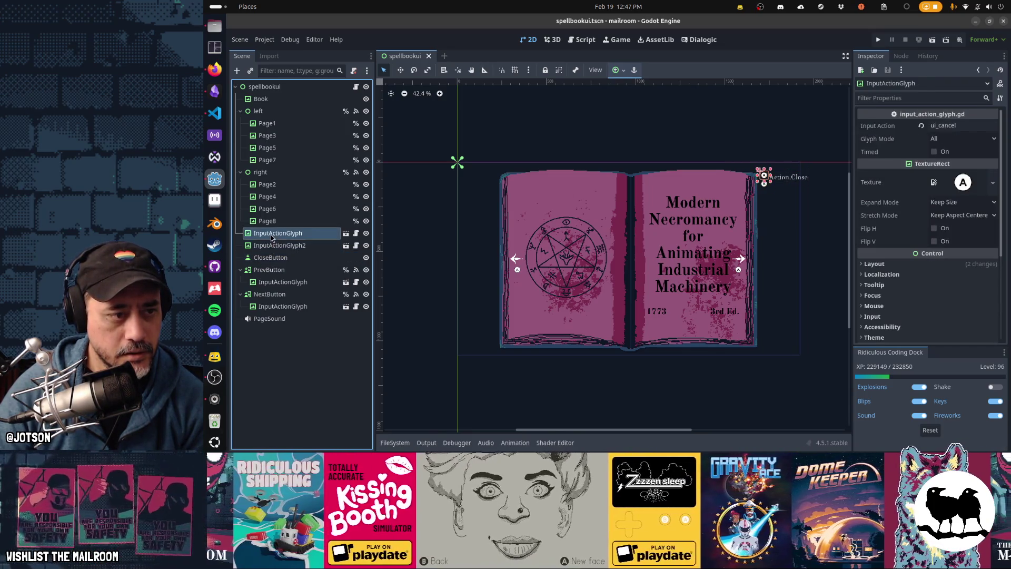
pyautogui.keyDown('ctrl'); pyautogui.click(271, 257); pyautogui.keyUp('ctrl')
pyautogui.hotkey('ctrl', 'c')
pyautogui.hotkey('ctrl', 'v')
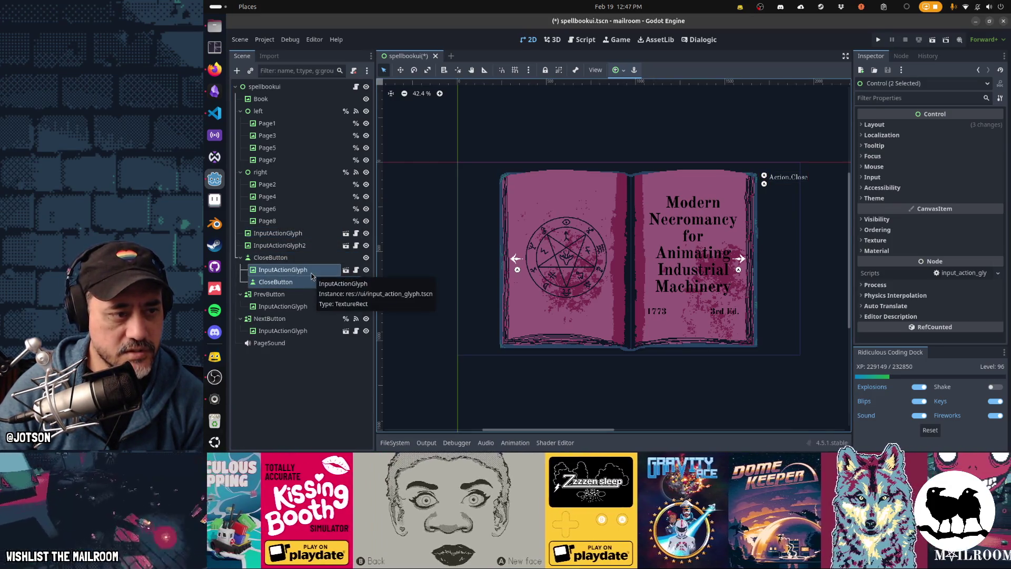
# Paste the glyph and button copies under the spellbookui root, naming the button CastButton with text CastSpell
pyautogui.hotkey('ctrl', 'z')
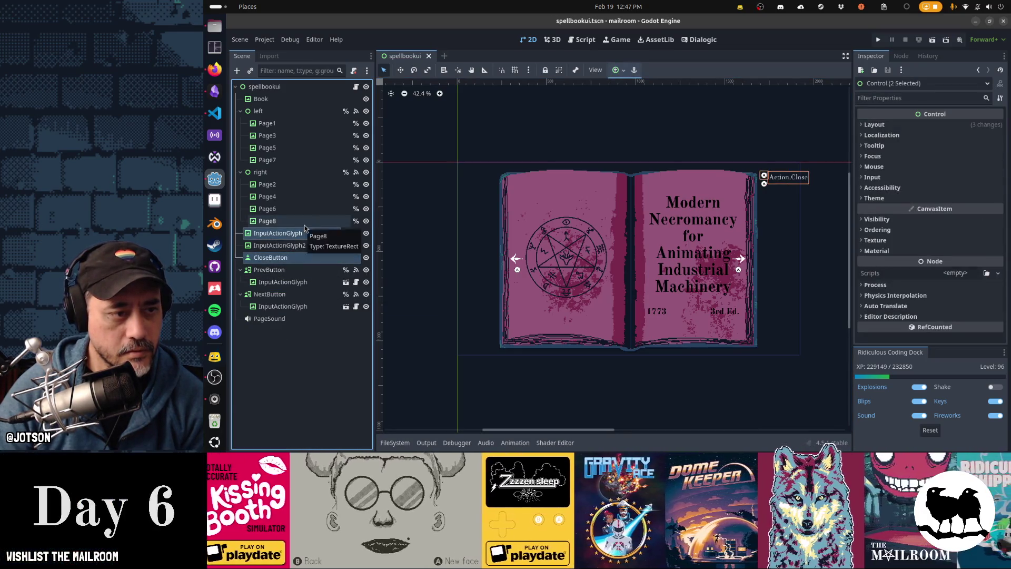
pyautogui.click(300, 90)
pyautogui.hotkey('ctrl', 'v')
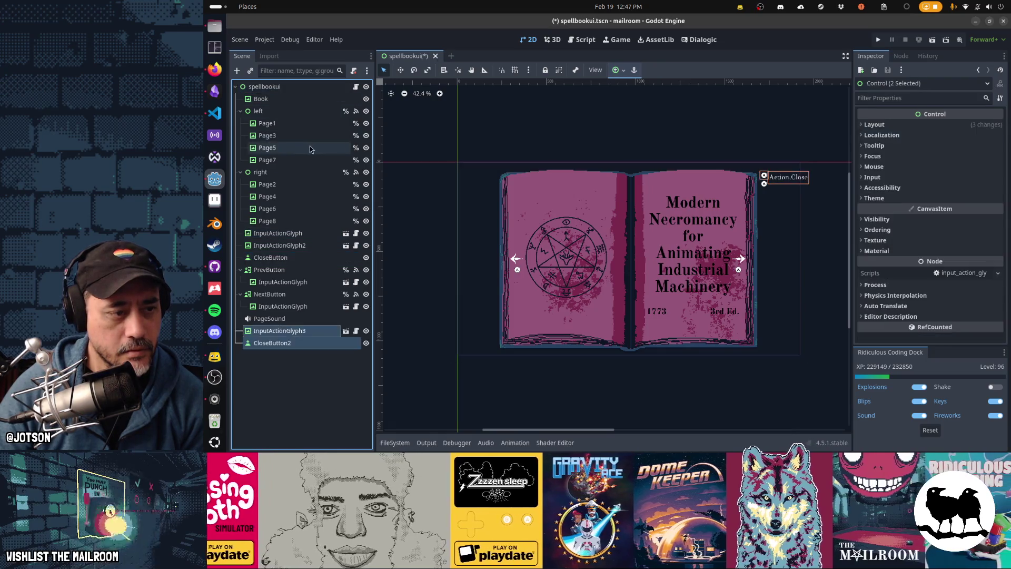
pyautogui.doubleClick(303, 343)
pyautogui.write('CastButton')
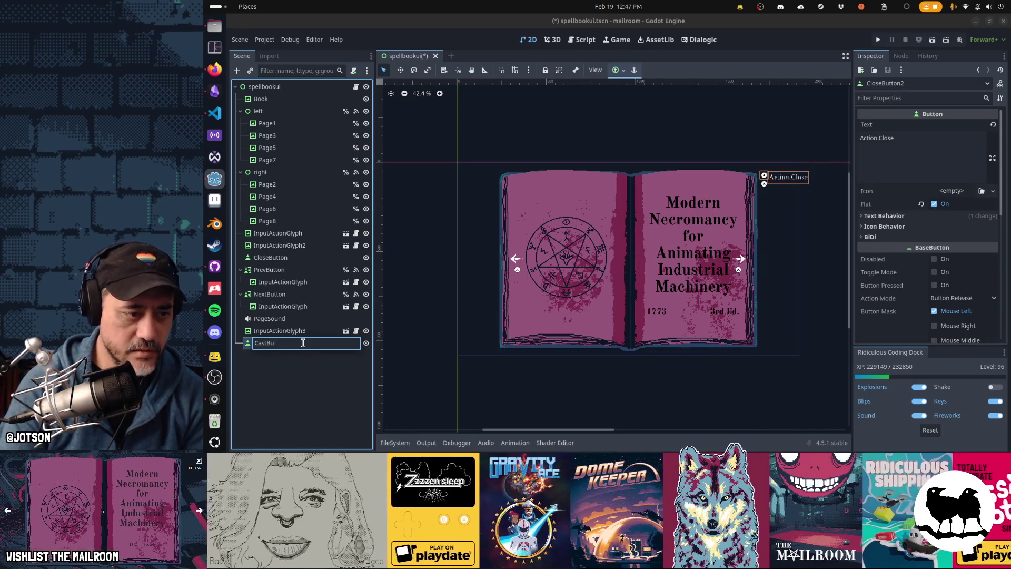
pyautogui.press('Return')
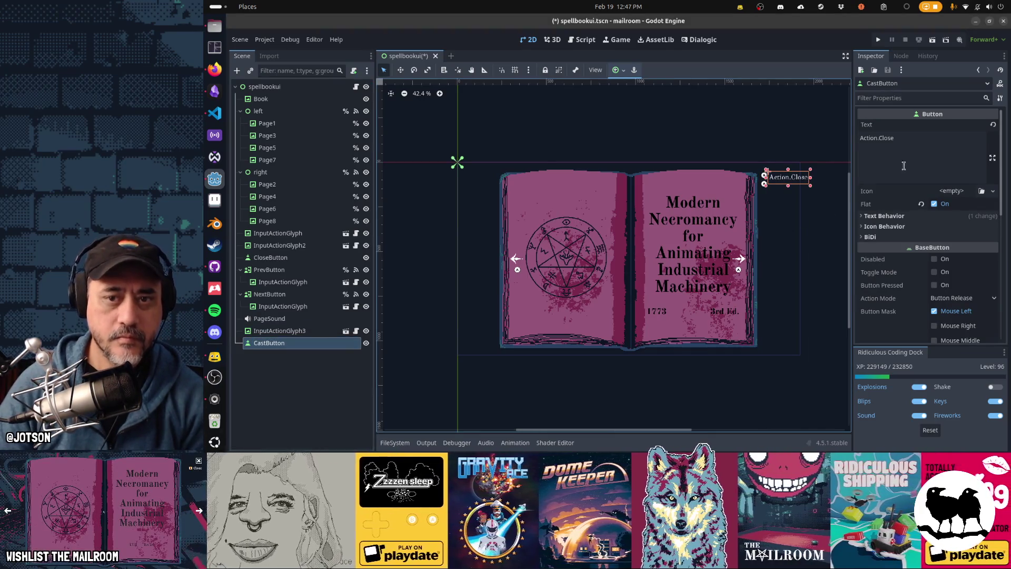
pyautogui.doubleClick(886, 138)
pyautogui.write('Cast')
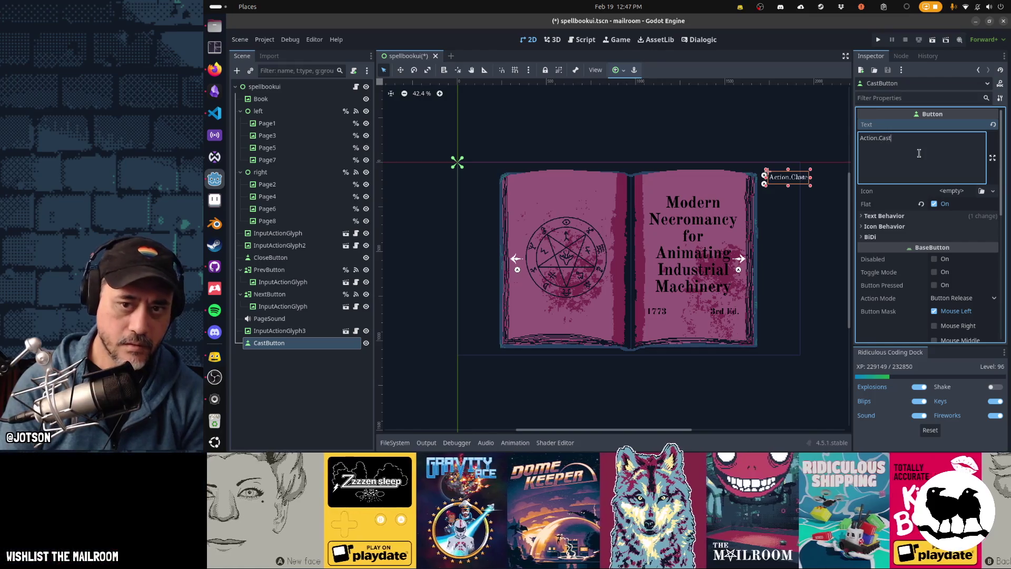
pyautogui.write('Spell')
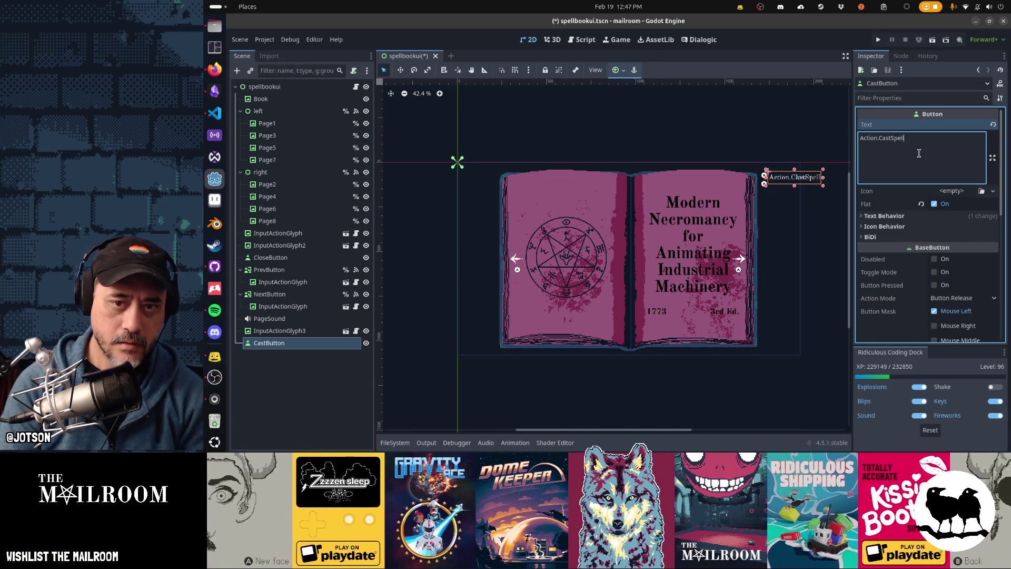
# Move CastButton and InputActionGlyph3 left onto the book, nudge them into place, and run the game
pyautogui.keyDown('ctrl'); pyautogui.click(310, 332); pyautogui.keyUp('ctrl')
pyautogui.press('Left')
pyautogui.press('Left')
pyautogui.press('Left')
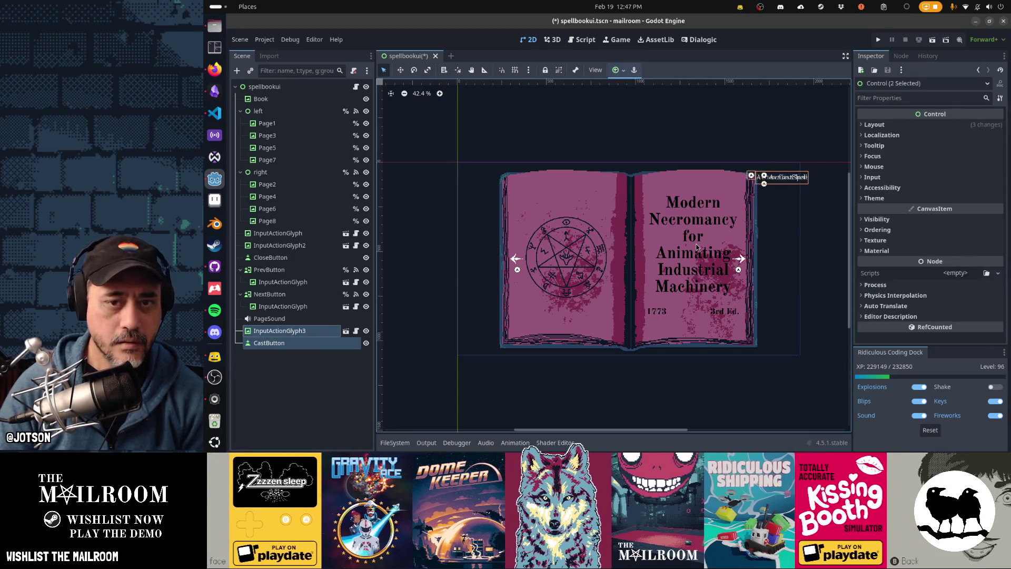
pyautogui.press('Left')
pyautogui.press('Left')
pyautogui.press('Left')
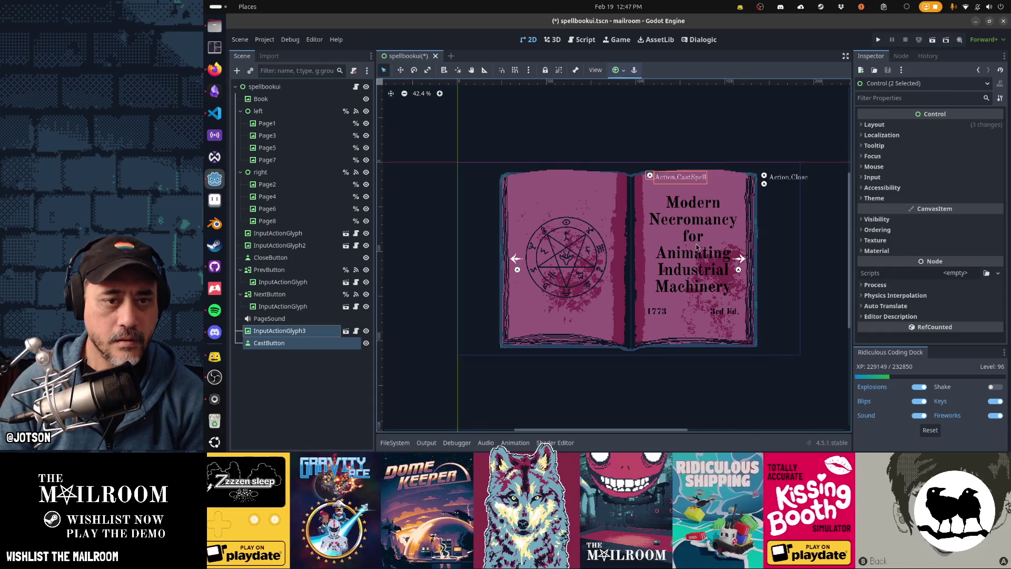
pyautogui.press('Down')
pyautogui.press('Down')
pyautogui.press('Down')
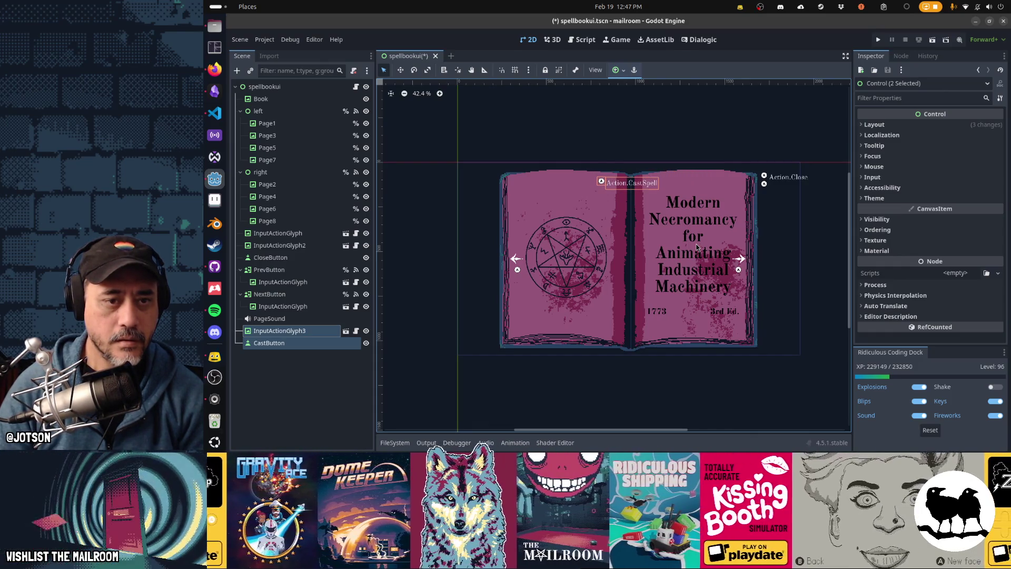
pyautogui.press('Up')
pyautogui.press('Up')
pyautogui.press('Up')
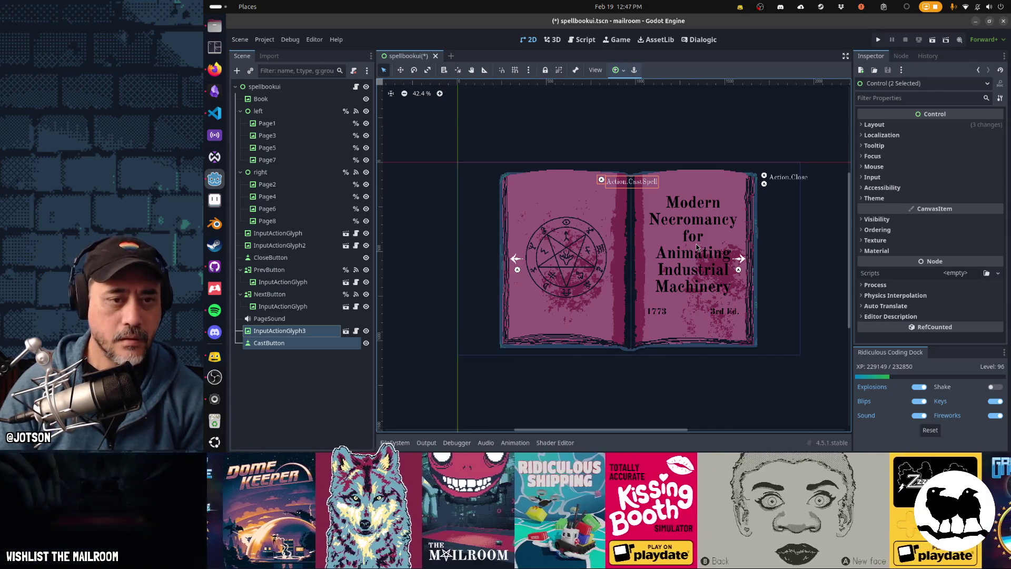
pyautogui.press('F5')
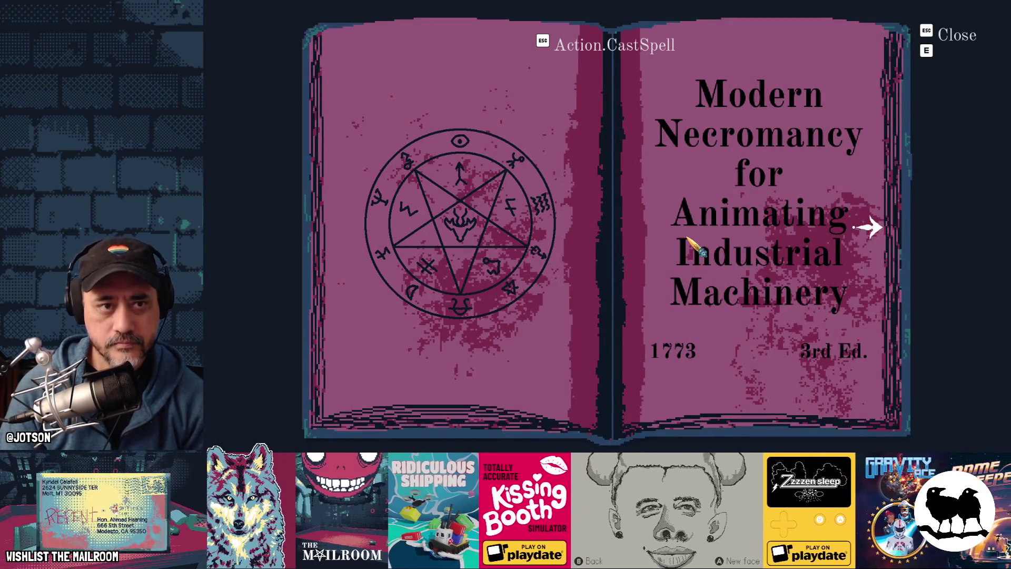
# Close the in-game spellbook, rerun the project with F5, and return to the Godot editor
pyautogui.press('Escape')
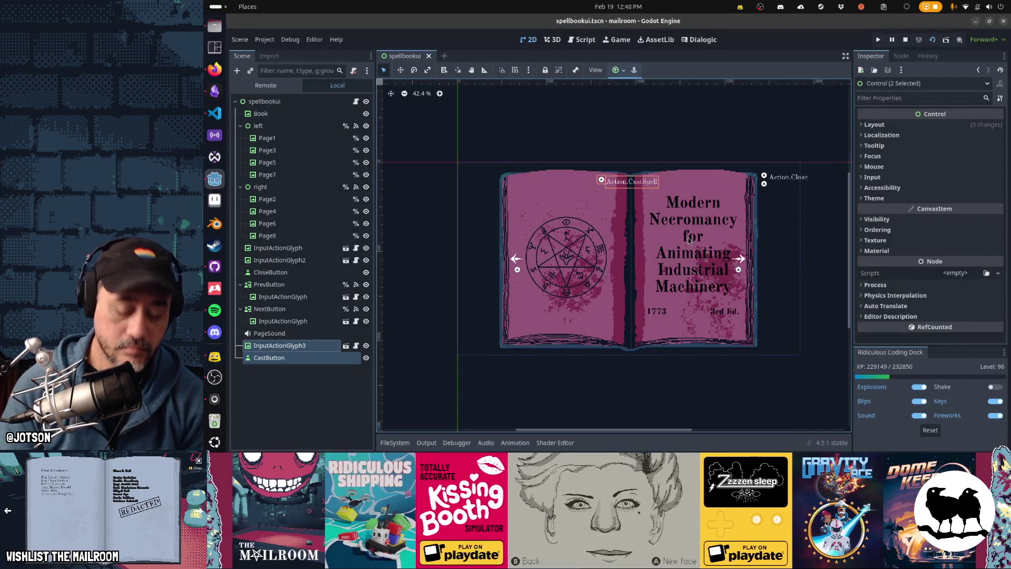
pyautogui.press('F5')
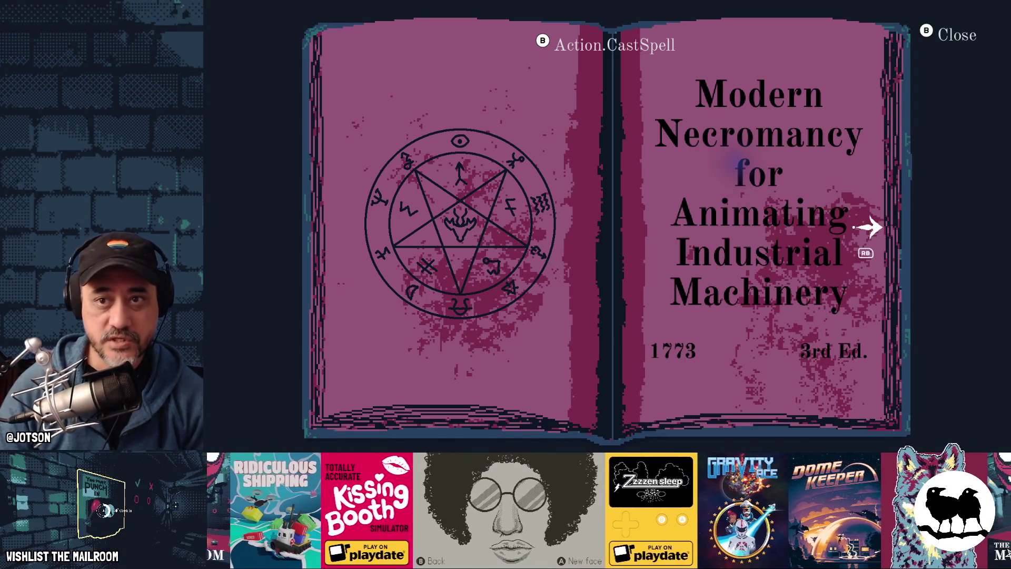
pyautogui.hotkey('alt', 'Tab')
pyautogui.hotkey('alt', 'Tab')
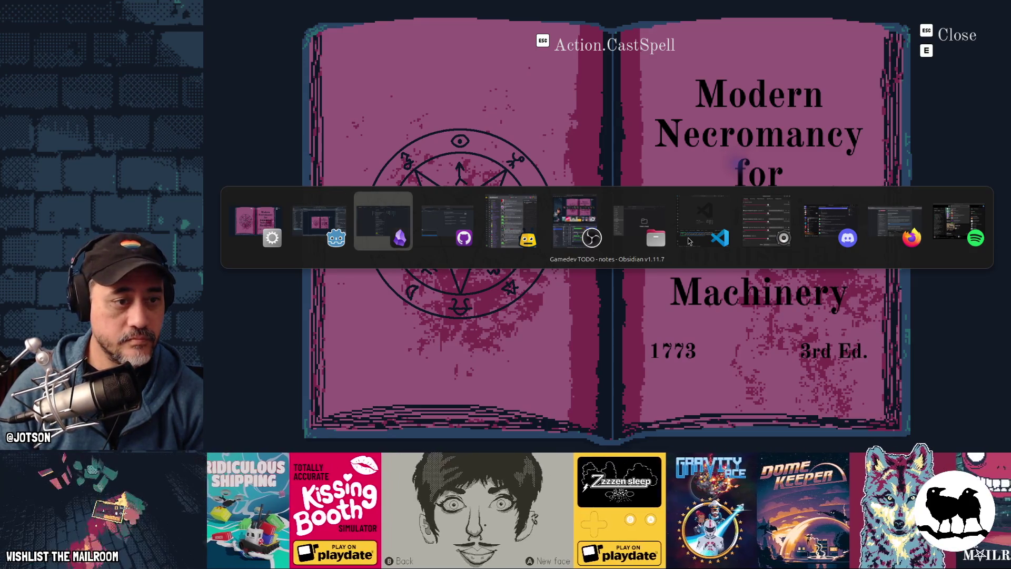
pyautogui.hotkey('alt', 'shift', 'Tab')
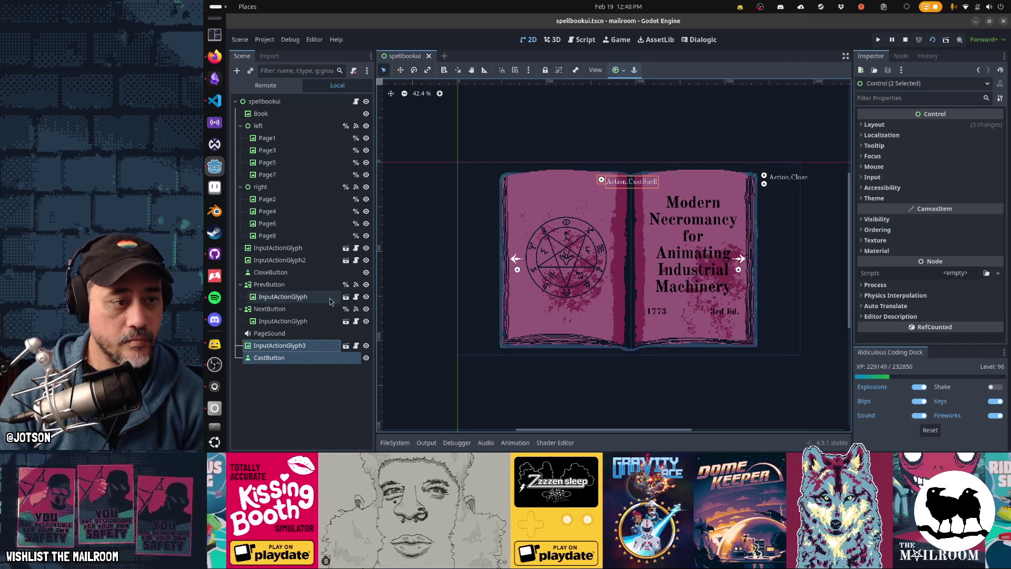
# Compare the InputActionGlyph and InputActionGlyph2 settings, then focus InputActionGlyph3
pyautogui.click(296, 249)
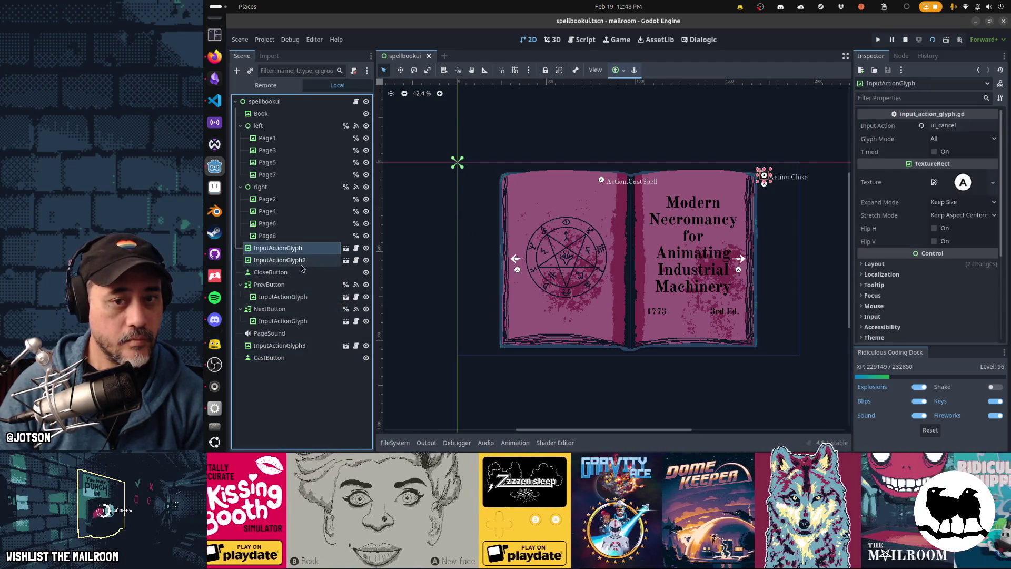
pyautogui.keyDown('shift'); pyautogui.click(301, 264); pyautogui.keyUp('shift')
pyautogui.scroll(3, 785, 264)
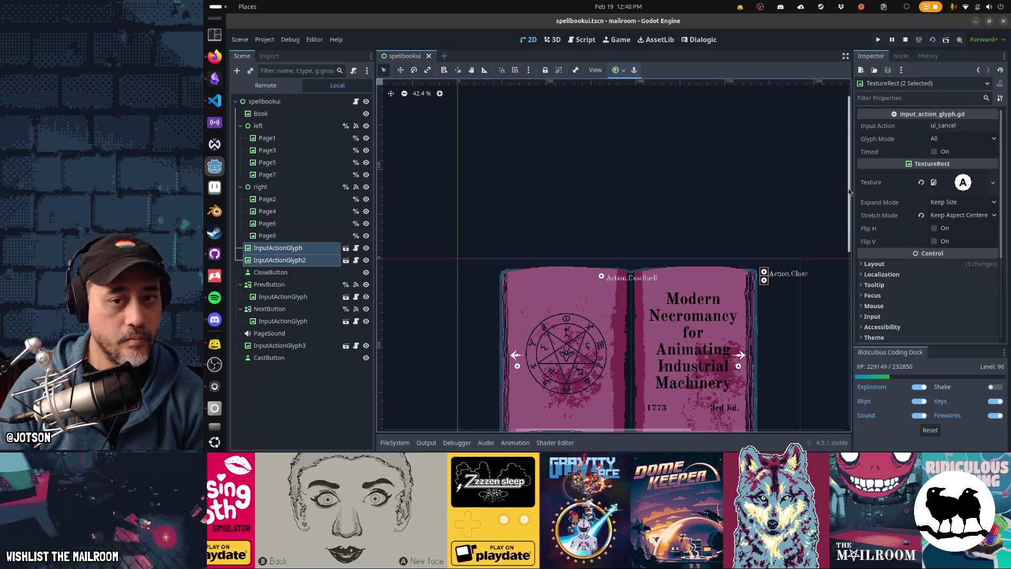
pyautogui.scroll(5, 834, 286)
pyautogui.scroll(2, 790, 284)
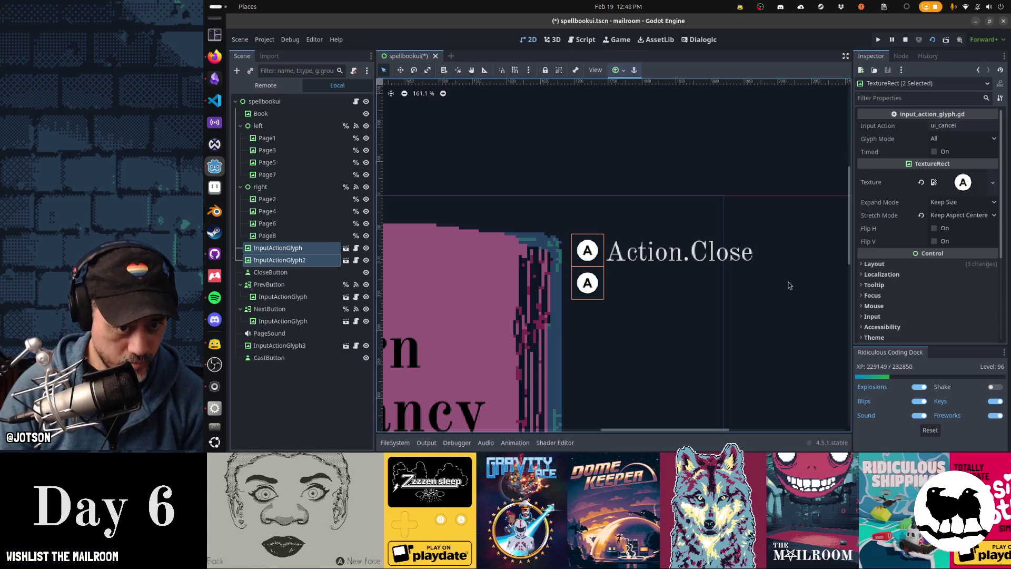
pyautogui.doubleClick(279, 345)
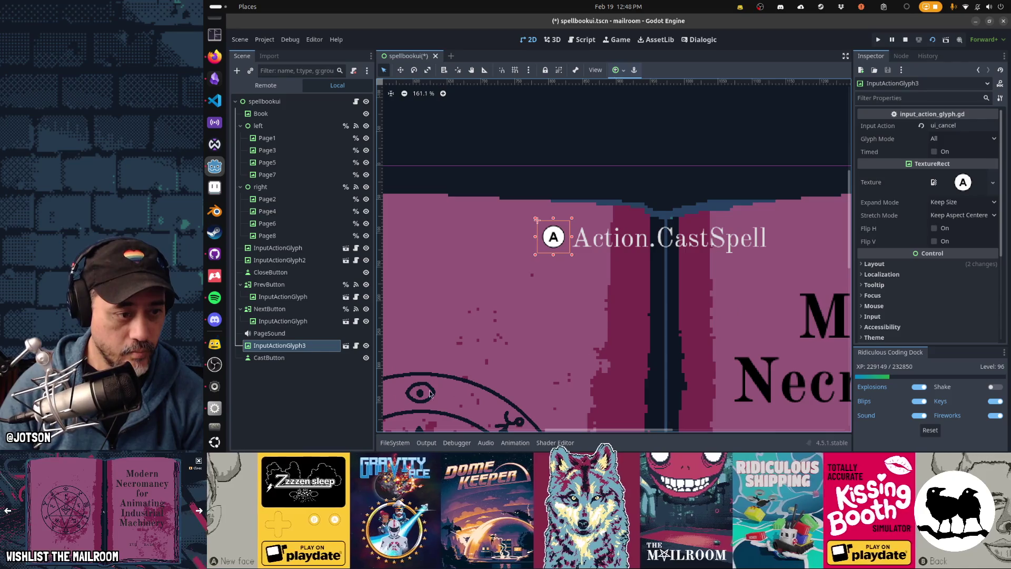
# Save the spellbook scene, run it with F6, and close the game
pyautogui.hotkey('ctrl', 's')
pyautogui.press('F6')
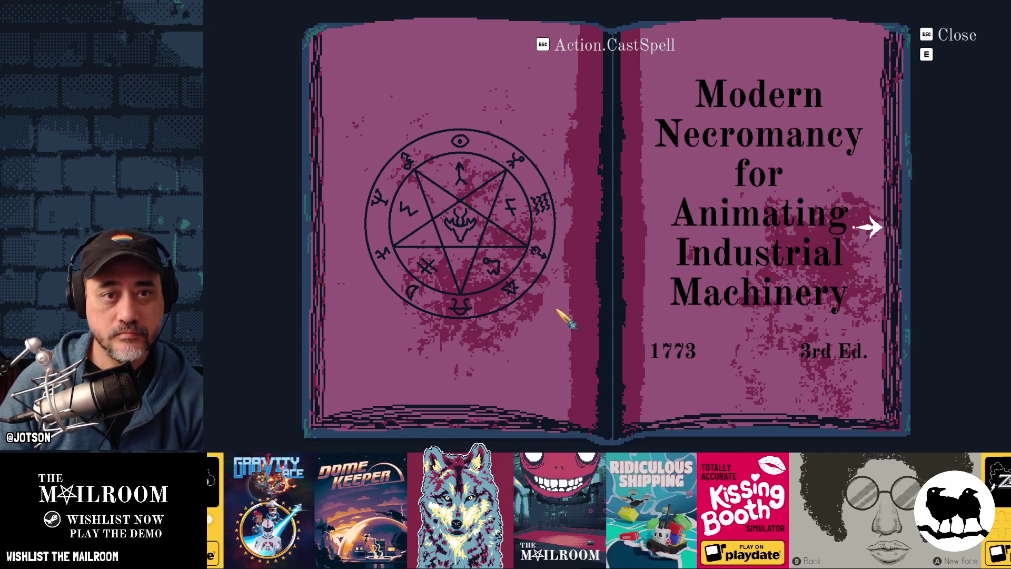
pyautogui.hotkey('alt', 'F4')
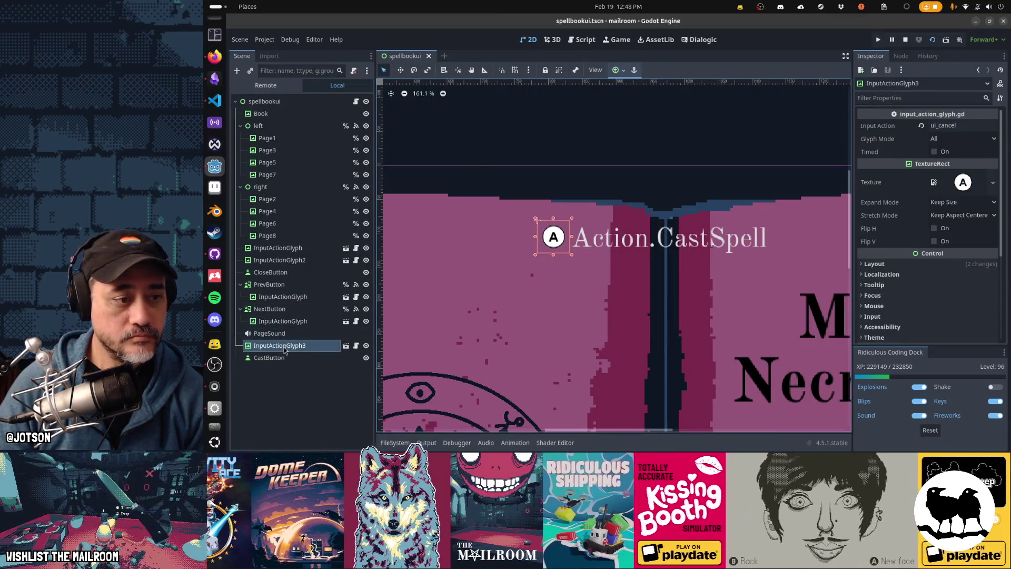
# Start editing the glyph's Input Action value and test-run the scene twice
pyautogui.doubleClick(975, 128)
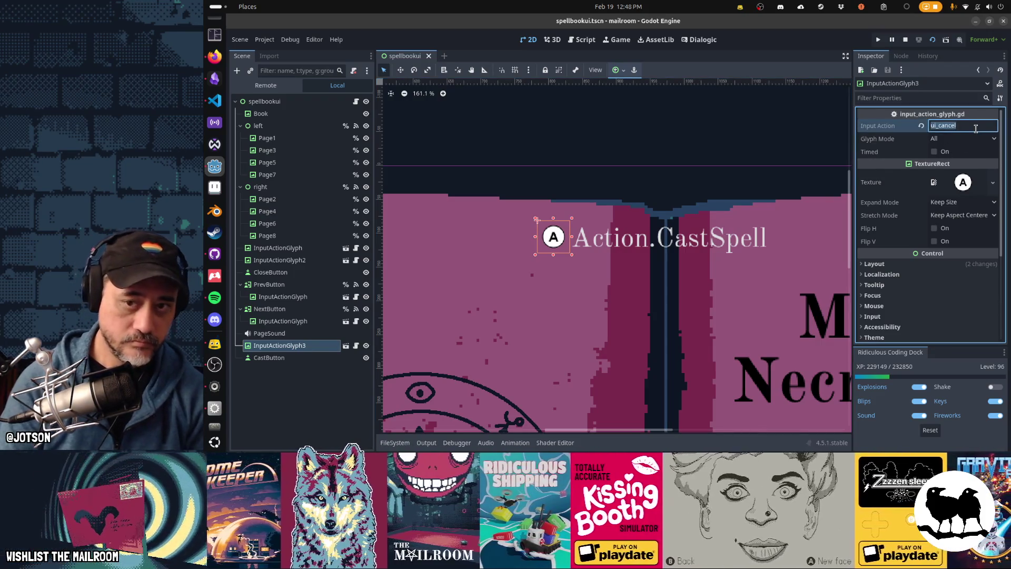
pyautogui.press('F6')
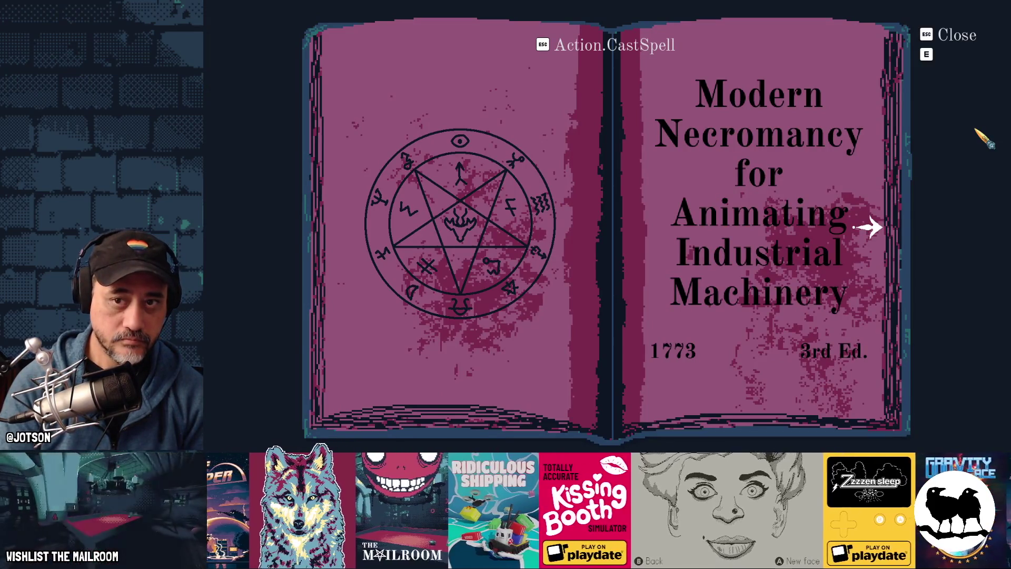
pyautogui.press('F8')
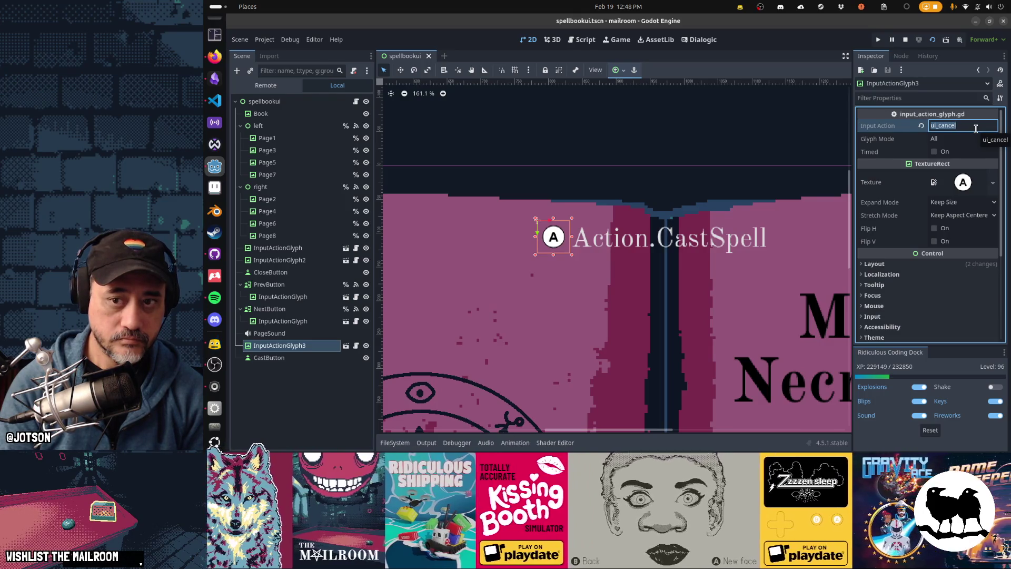
pyautogui.press('F6')
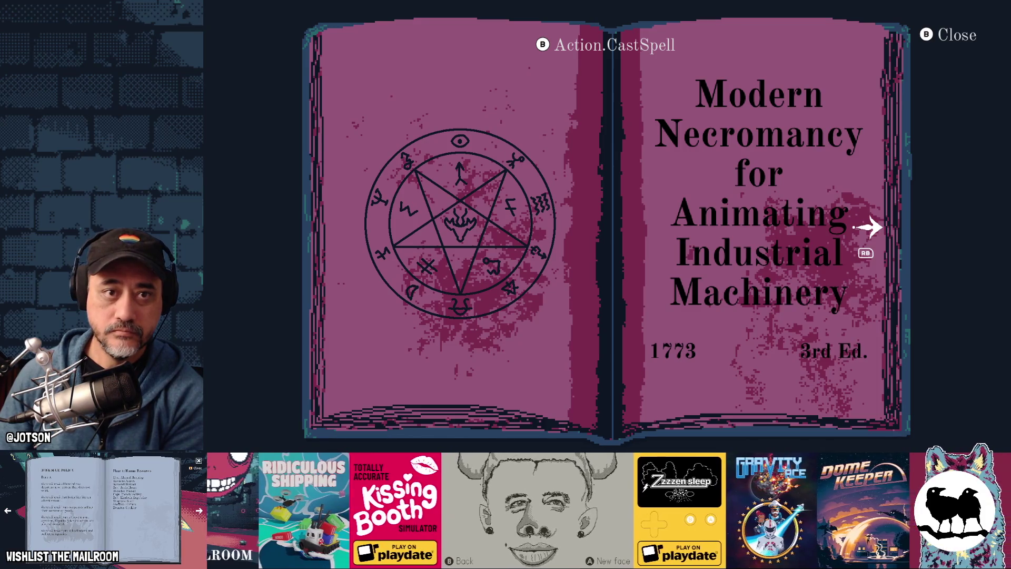
pyautogui.press('Escape')
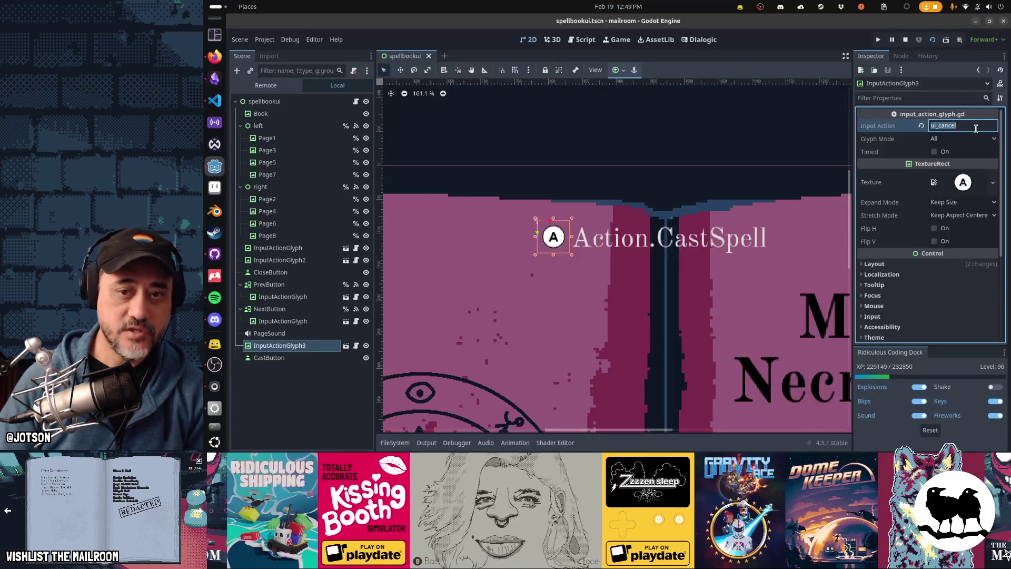
# Enter 'primary' as the glyph's input action, save the scene, and run it again
pyautogui.write('prim')
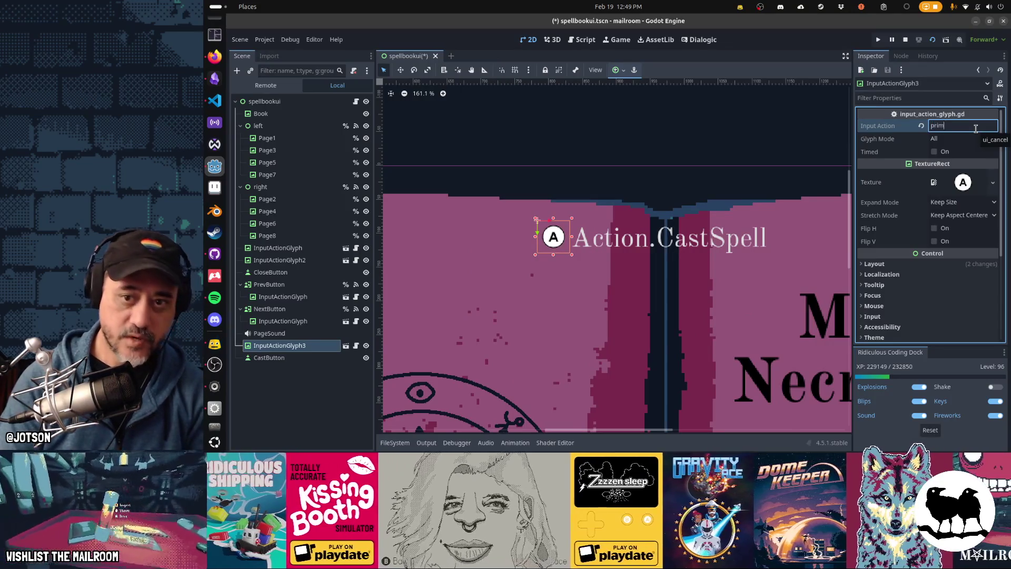
pyautogui.write('ary')
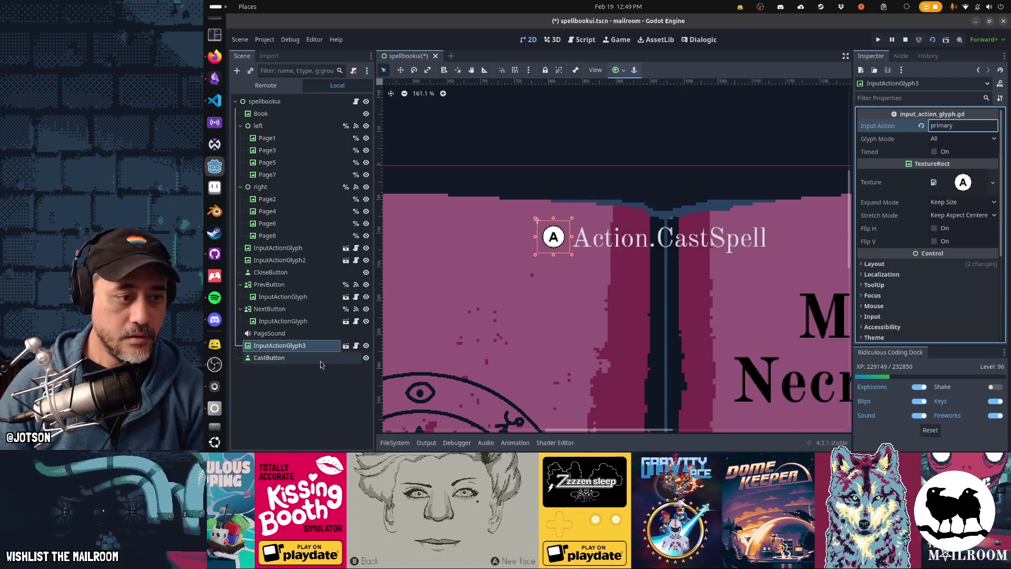
pyautogui.click(320, 360)
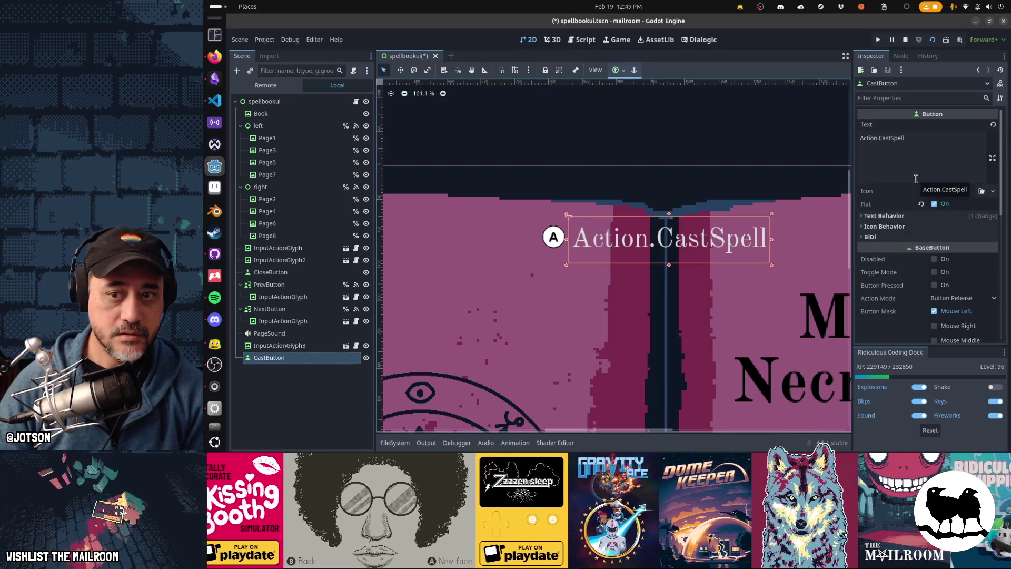
pyautogui.hotkey('ctrl', 's')
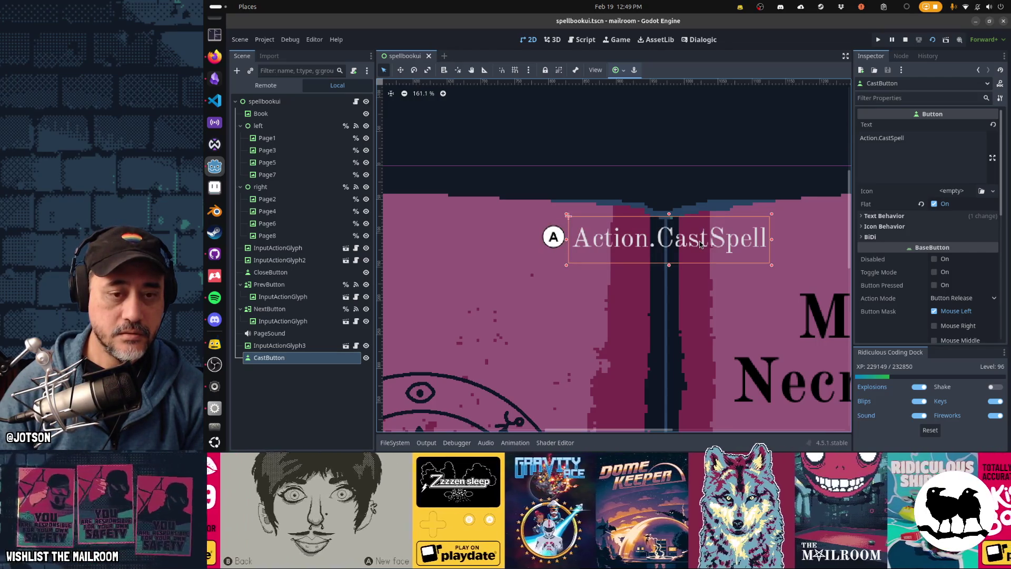
pyautogui.press('F6')
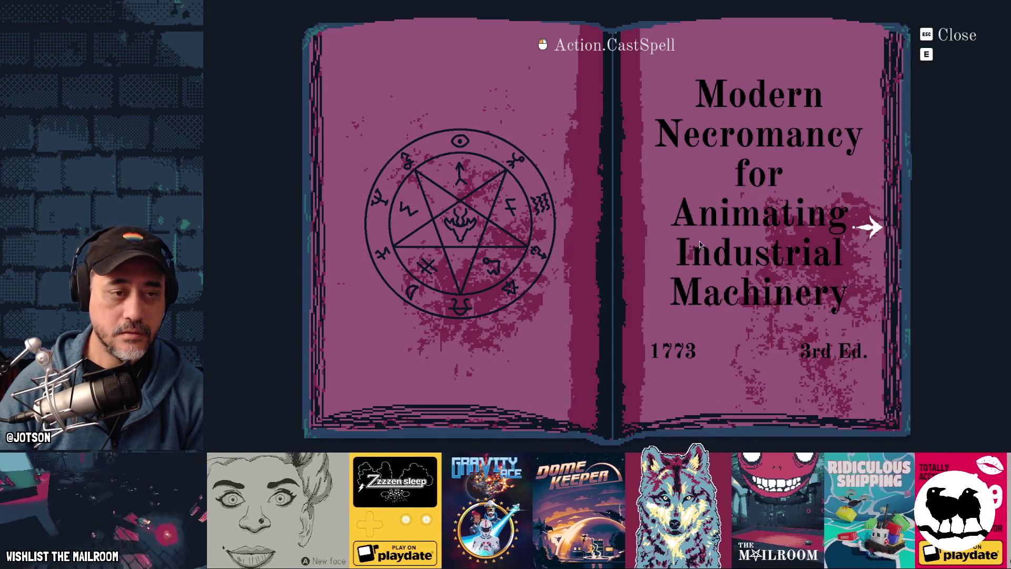
# In the running game, flip the spellbook's pages back and forth, then close the book
pyautogui.hotkey('alt', 'Tab')
pyautogui.hotkey('alt', 'Tab')
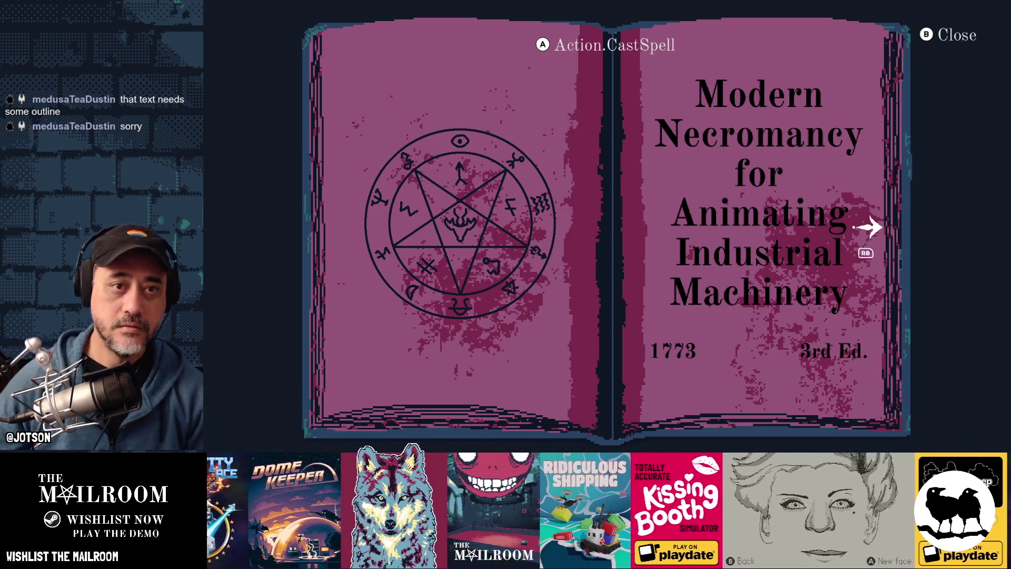
pyautogui.press('Right')
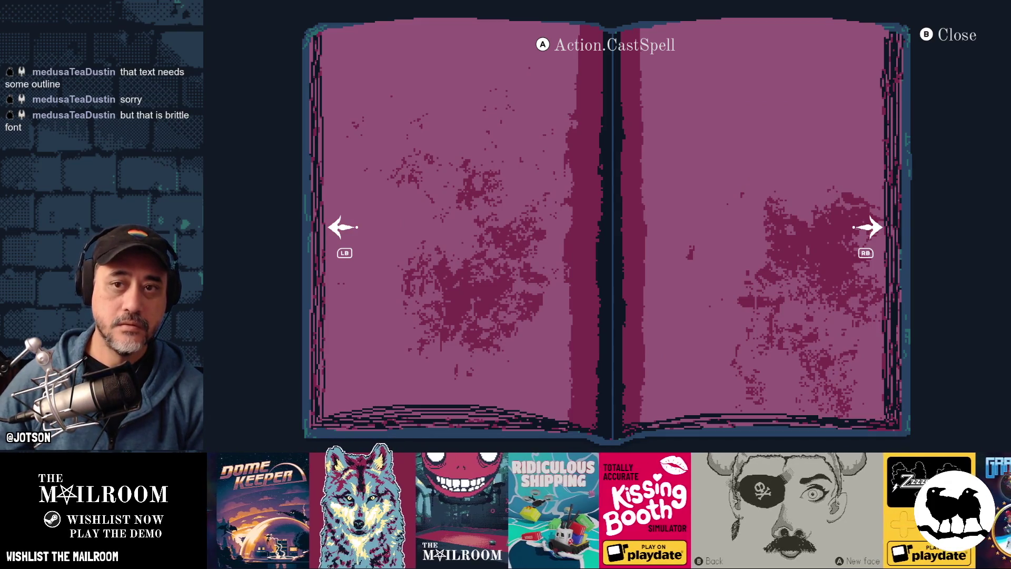
pyautogui.press('Left')
pyautogui.press('Right')
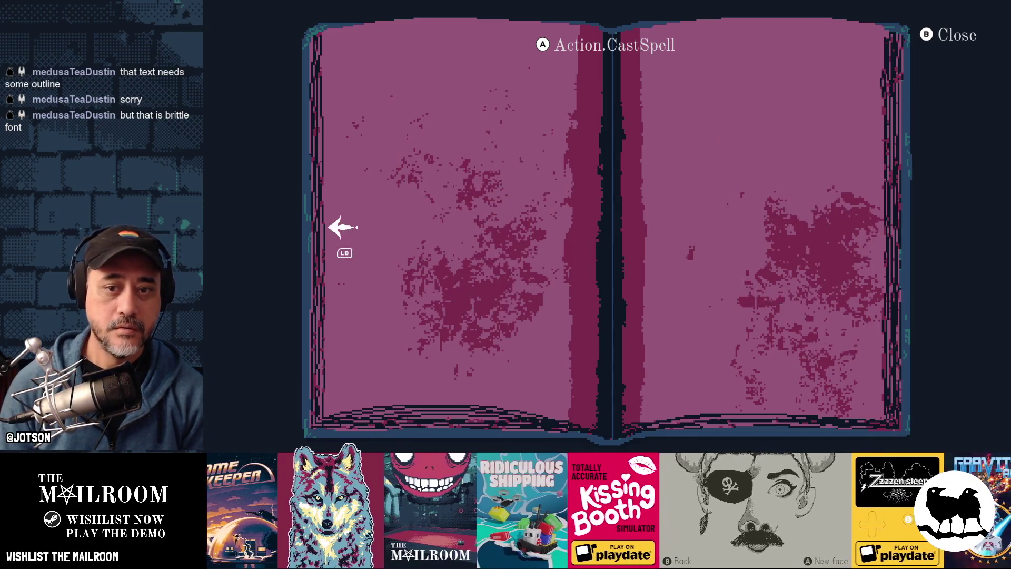
pyautogui.press('Left')
pyautogui.press('Right')
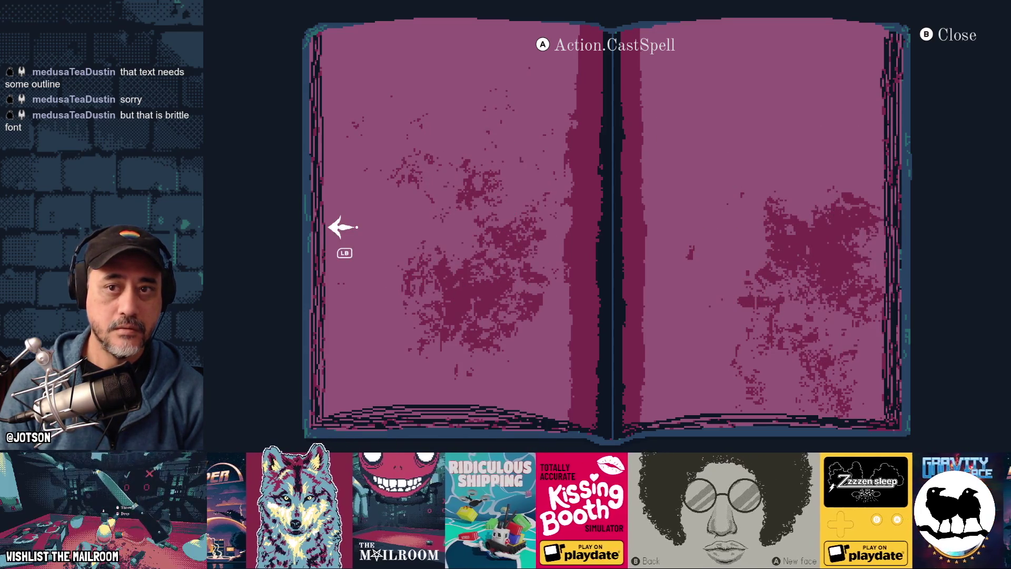
pyautogui.press('Left')
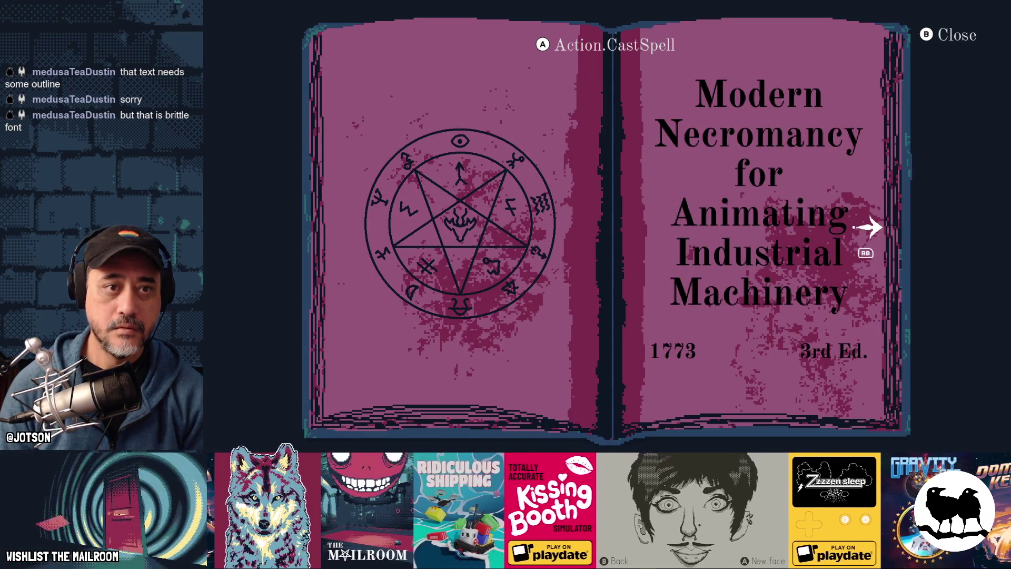
pyautogui.press('Escape')
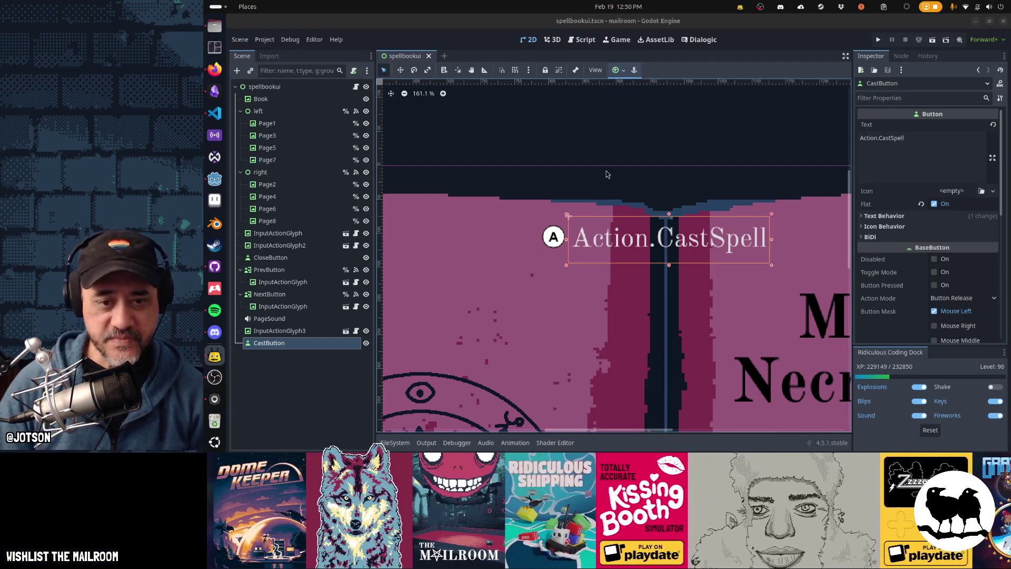
# Nudge CastButton and its A glyph slightly down, then show CloseButton's signals
pyautogui.scroll(-3, 463, 188)
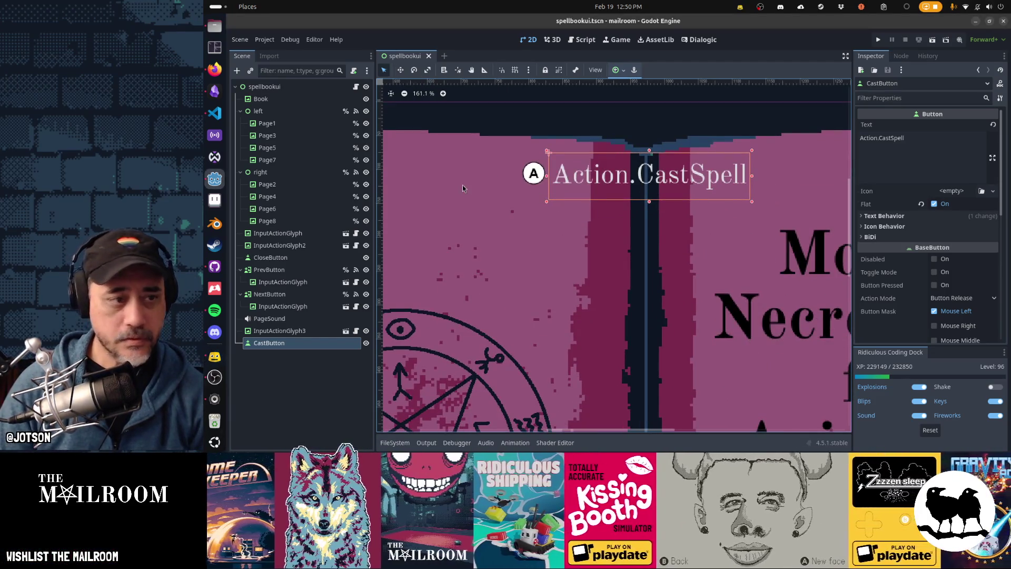
pyautogui.keyDown('ctrl'); pyautogui.click(303, 330); pyautogui.keyUp('ctrl')
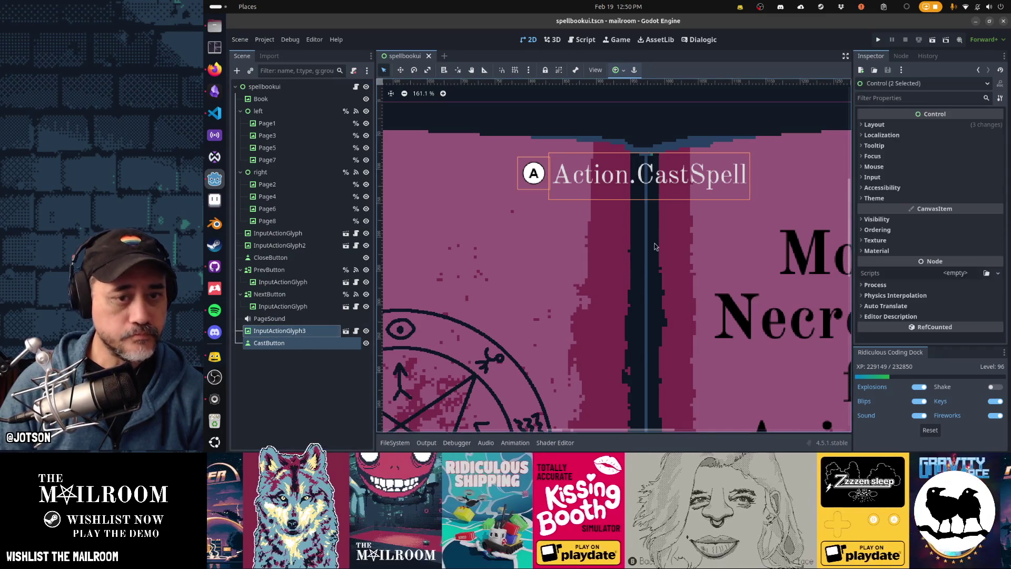
pyautogui.press('Down')
pyautogui.press('Down')
pyautogui.press('Down')
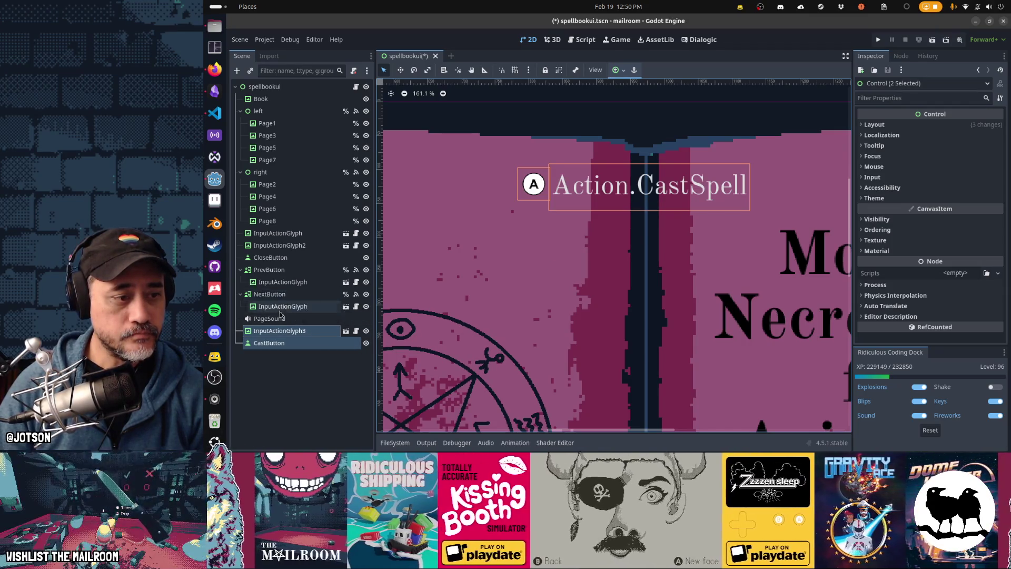
pyautogui.click(288, 259)
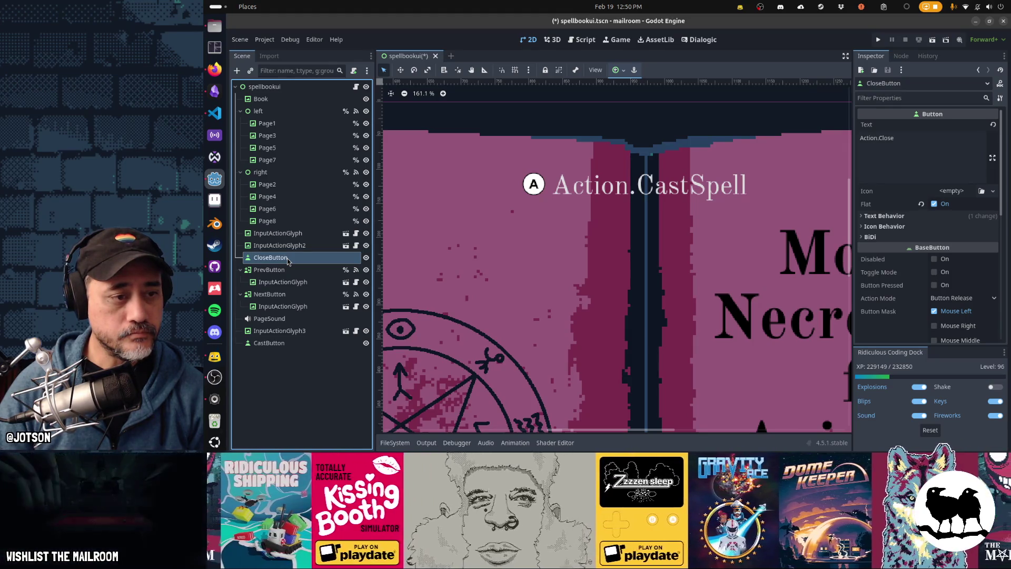
pyautogui.click(902, 56)
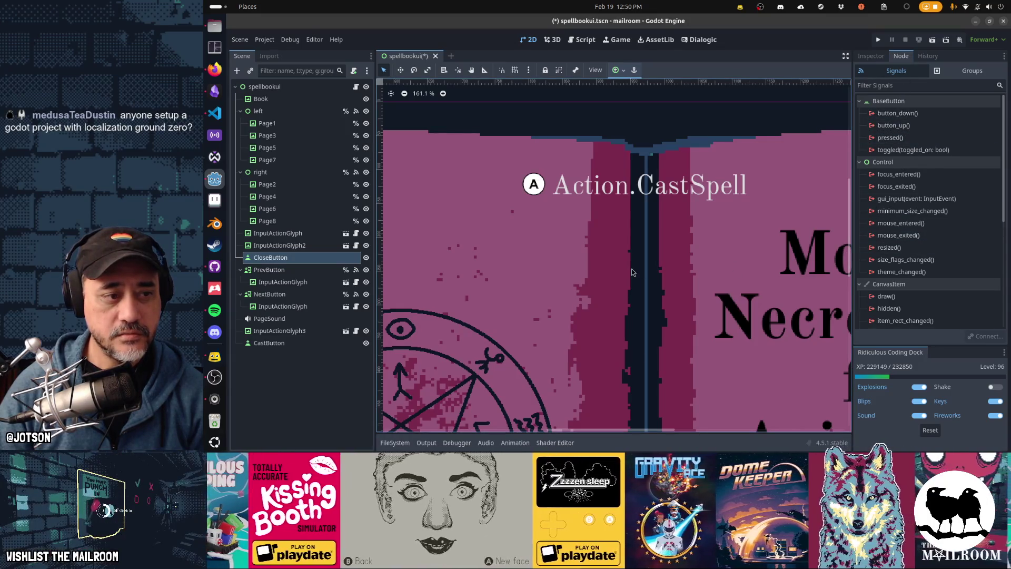
# Save the spellbook scene and open the directoryui.gd script
pyautogui.hotkey('ctrl', 's')
pyautogui.hotkey('shift', 'alt', 'o')
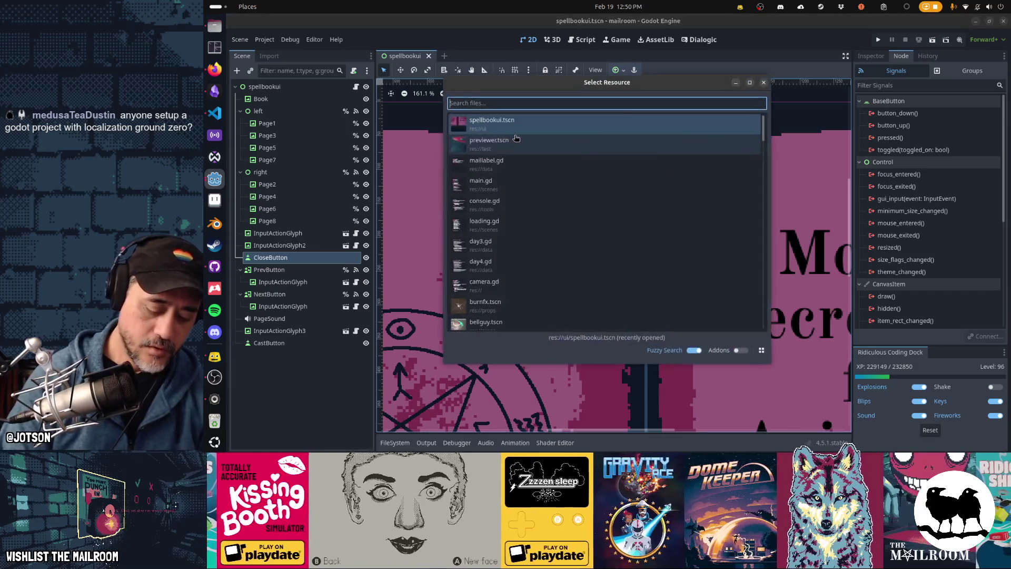
pyautogui.write('directory')
pyautogui.doubleClick(516, 138)
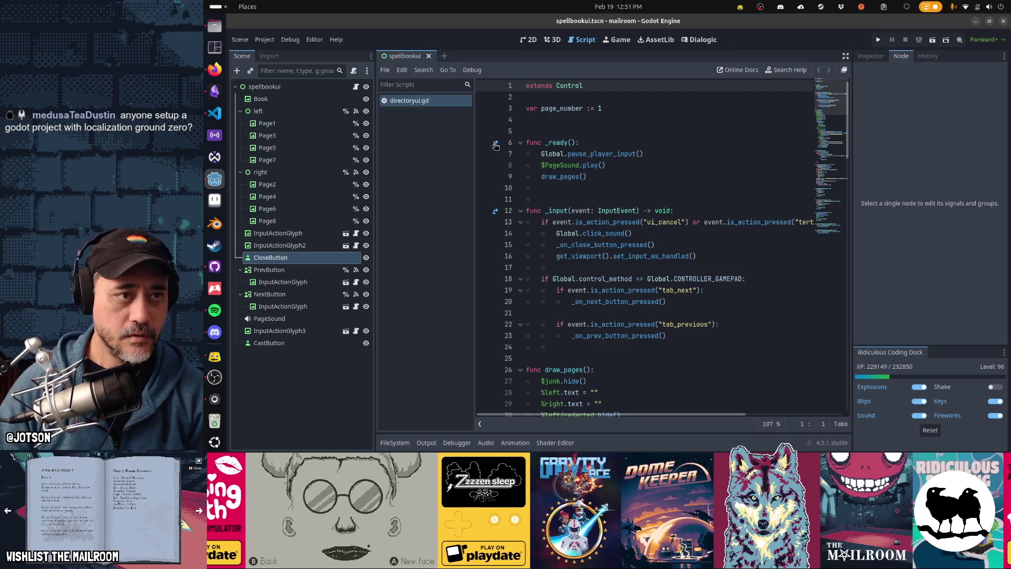
# Open directoryui.tscn, check its CloseButton pressed connection, then return to spellbookui
pyautogui.hotkey('shift', 'alt', 'o')
pyautogui.write('directory')
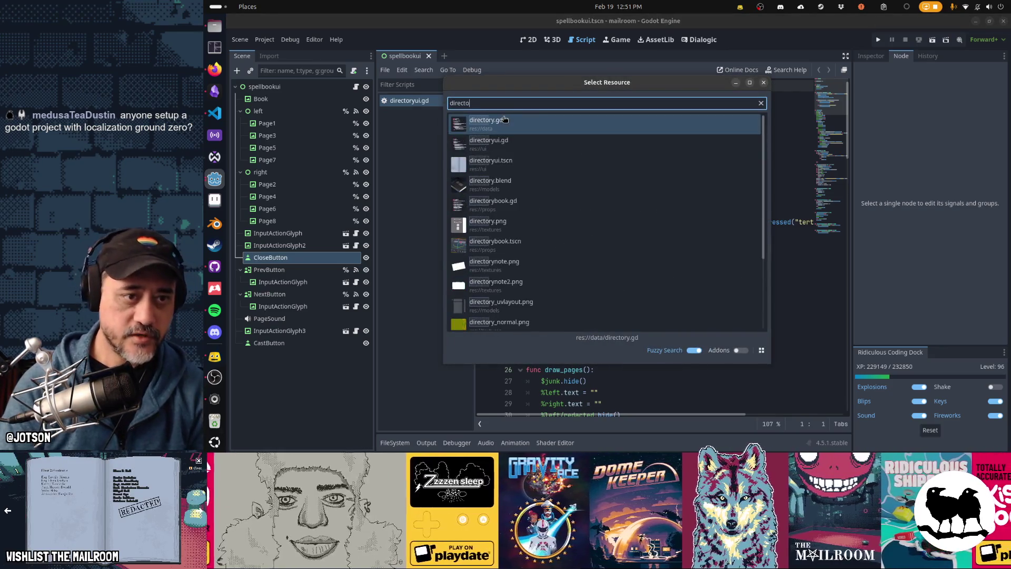
pyautogui.press('Down')
pyautogui.press('Down')
pyautogui.press('Return')
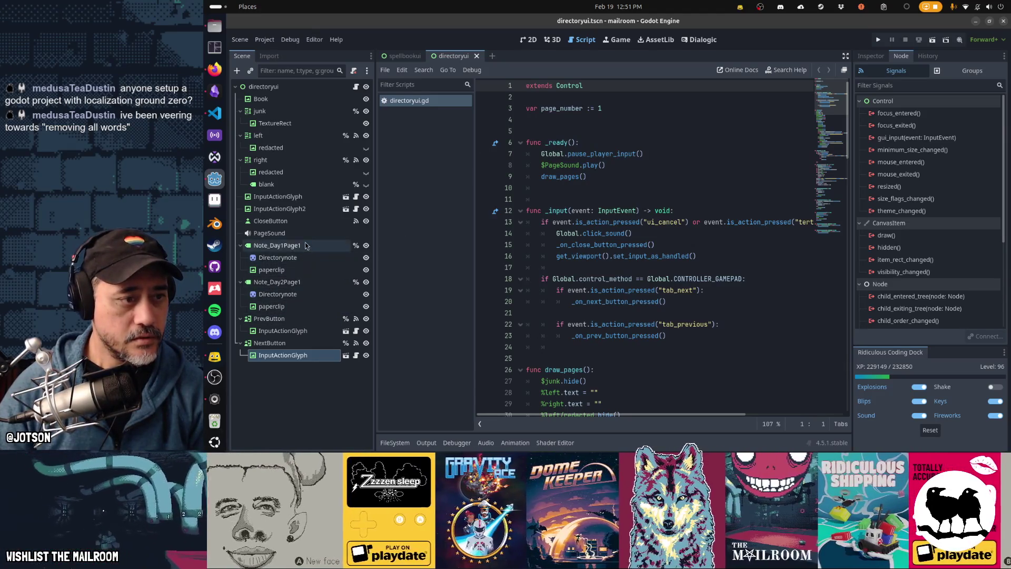
pyautogui.click(305, 224)
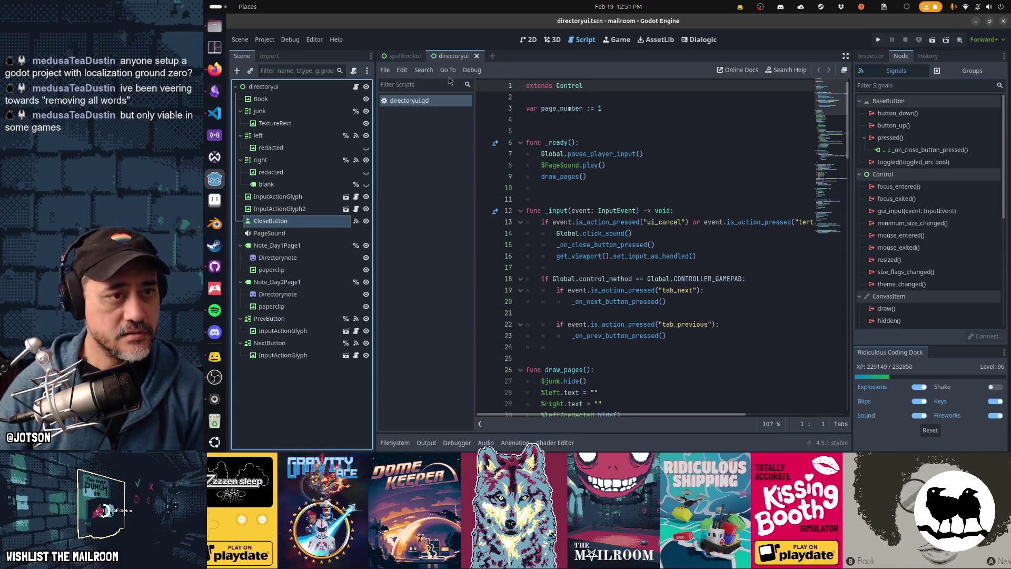
pyautogui.click(406, 57)
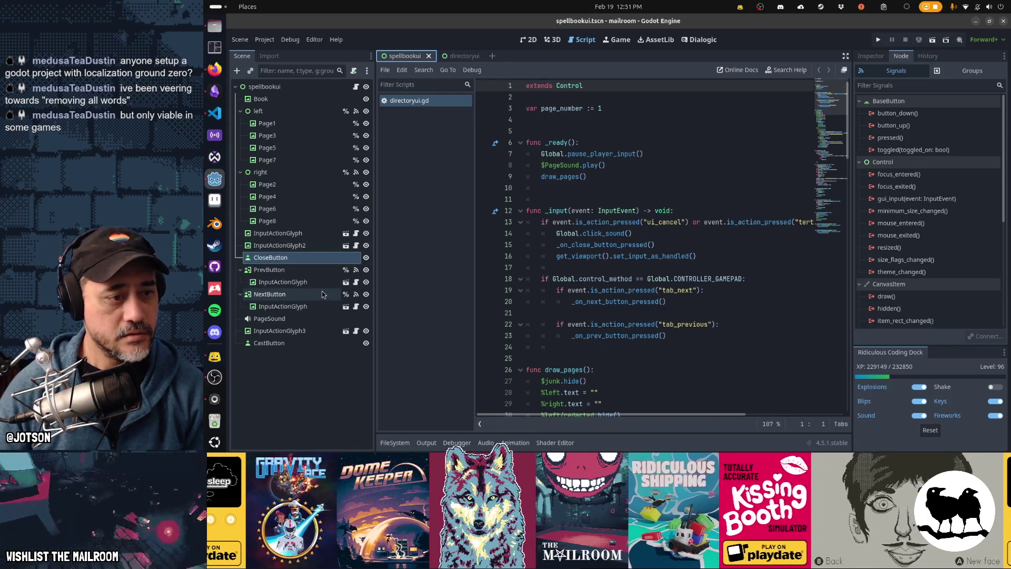
# Connect CloseButton's pressed signal to _on_close_button_pressed
pyautogui.click(322, 294)
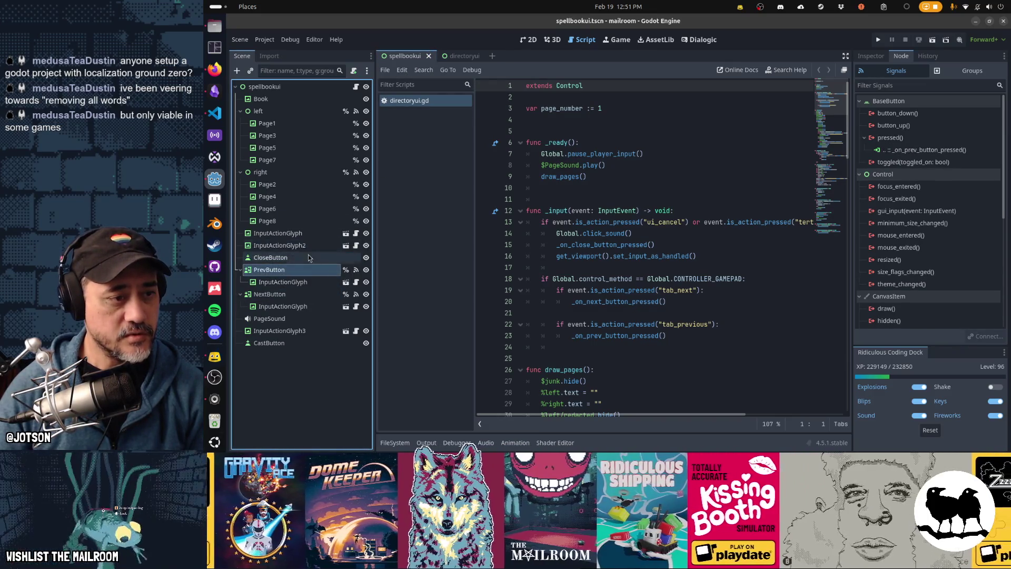
pyautogui.click(269, 258)
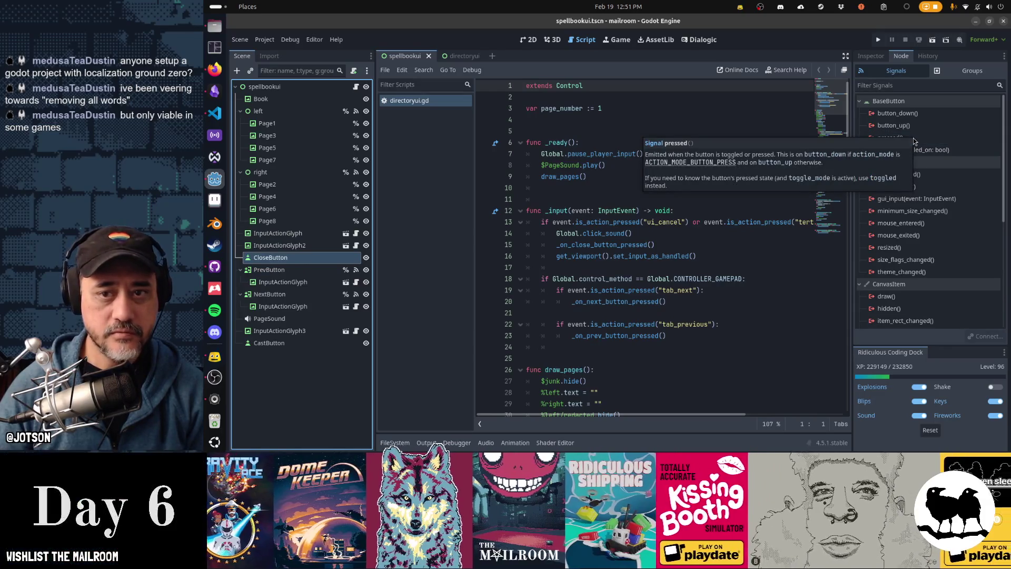
pyautogui.click(939, 143)
pyautogui.doubleClick(939, 143)
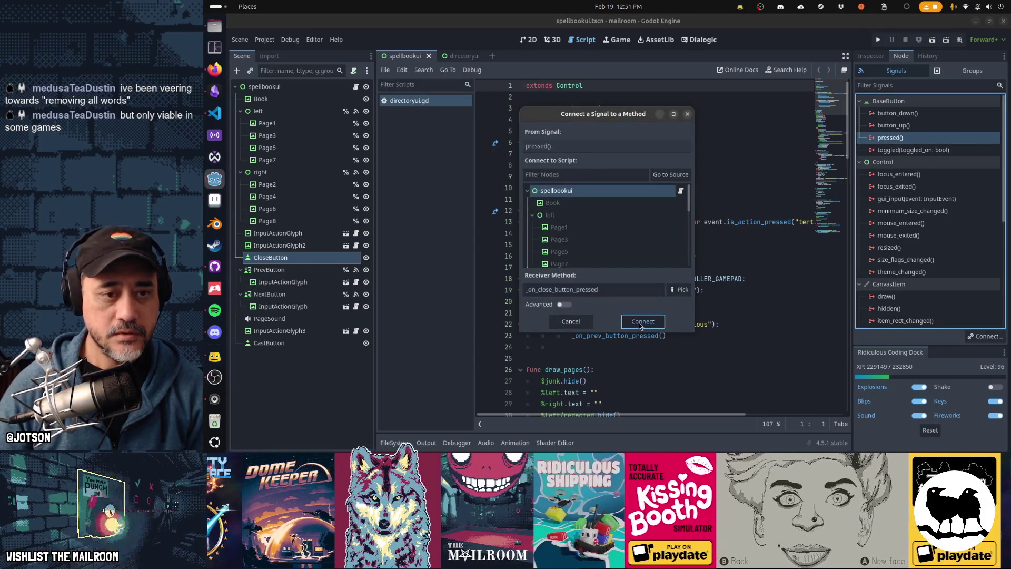
pyautogui.click(643, 322)
# Connect CastButton's pressed signal to a new _on_cast_button_pressed handler
pyautogui.scroll(-5, 660, 270)
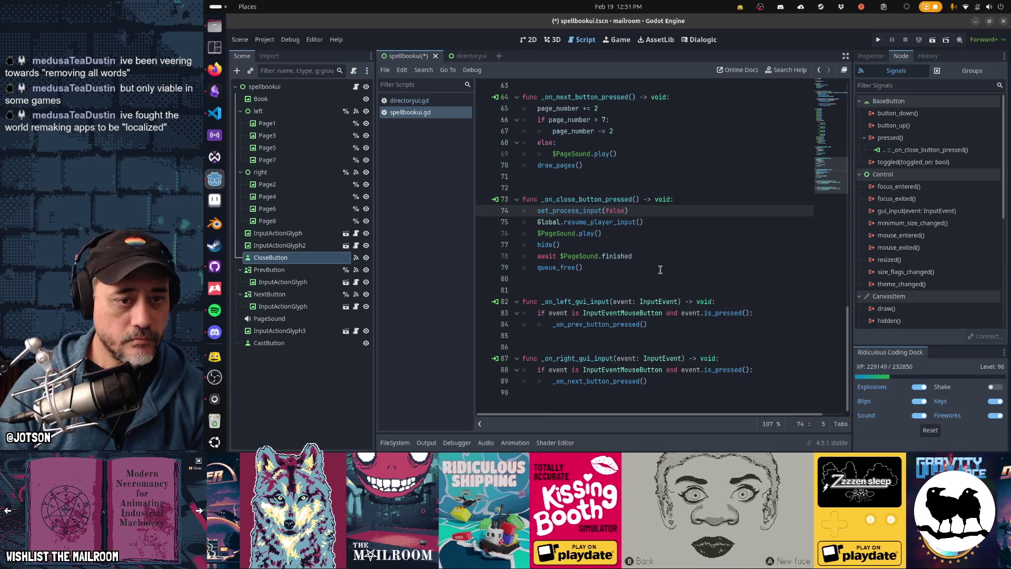
pyautogui.click(283, 344)
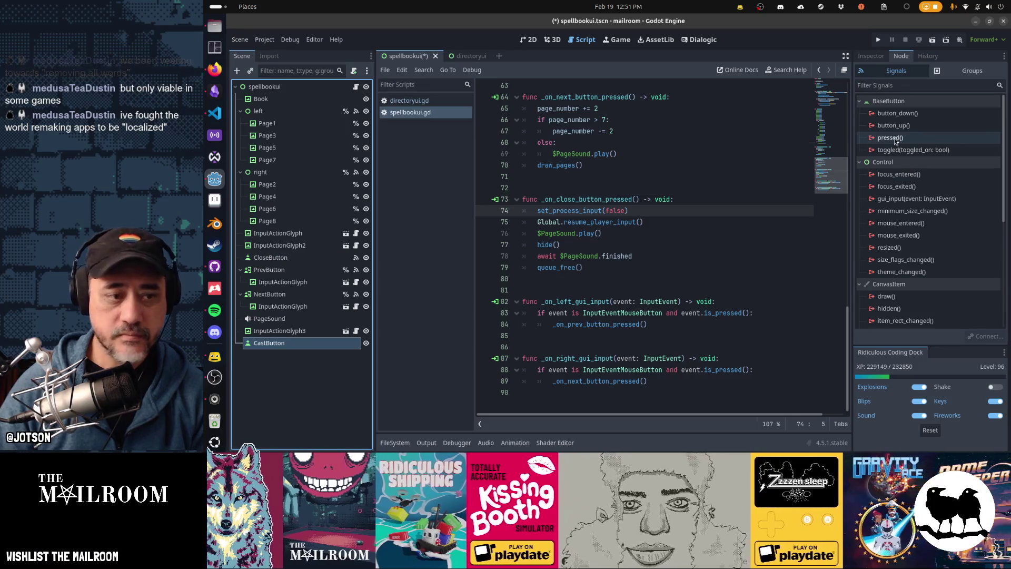
pyautogui.doubleClick(890, 137)
pyautogui.click(644, 321)
pyautogui.hotkey('ctrl', 'p')
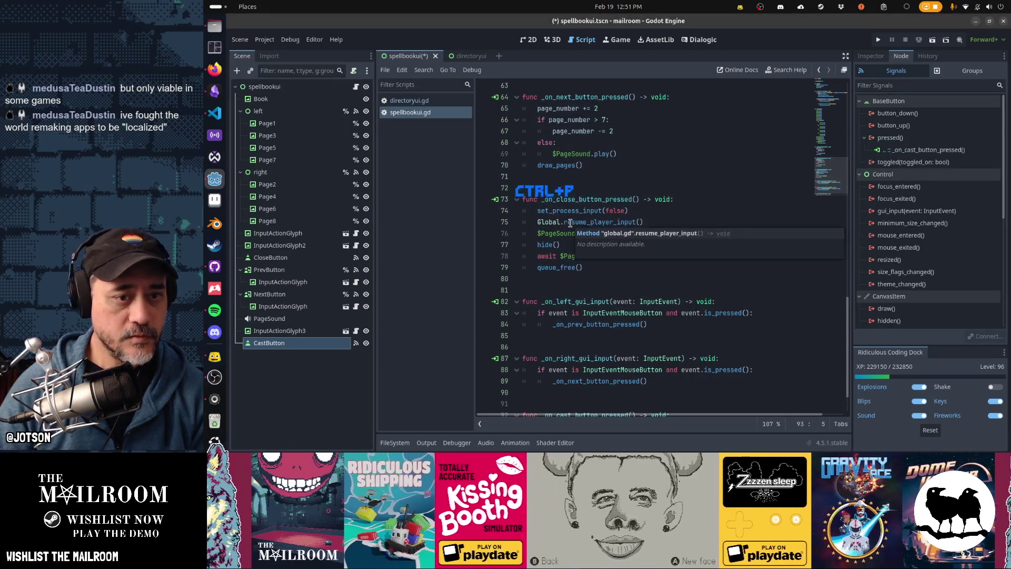
# Save spellbookui with the new connections, checking the CloseButton and CastButton handlers in the script
pyautogui.click(289, 260)
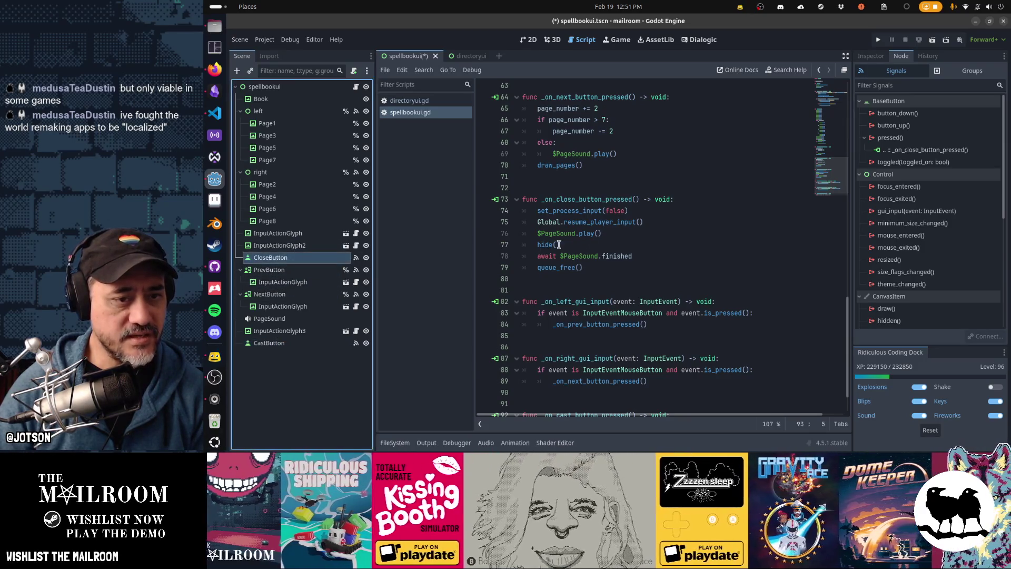
pyautogui.doubleClick(576, 200)
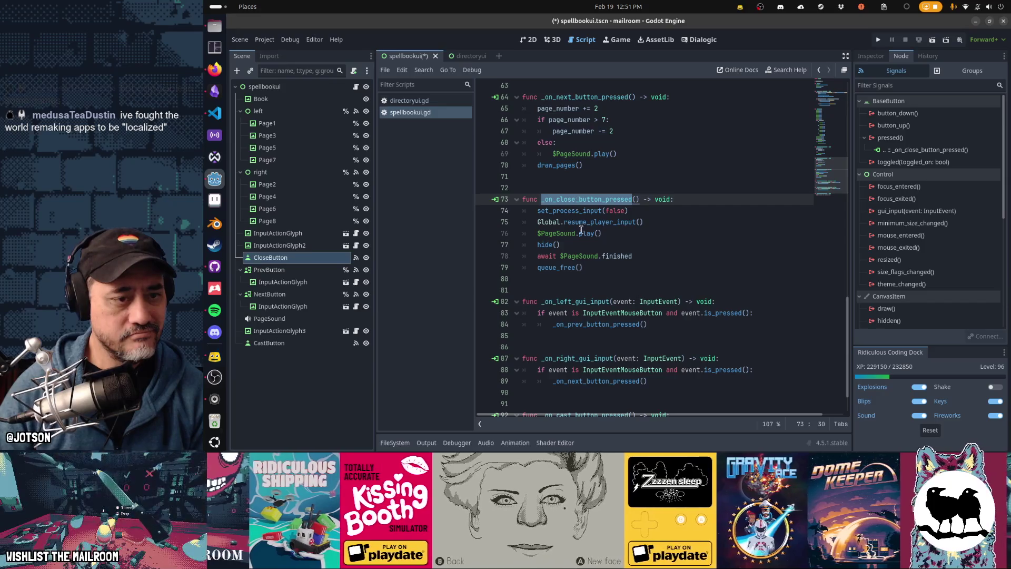
pyautogui.click(639, 257)
pyautogui.hotkey('ctrl', 's')
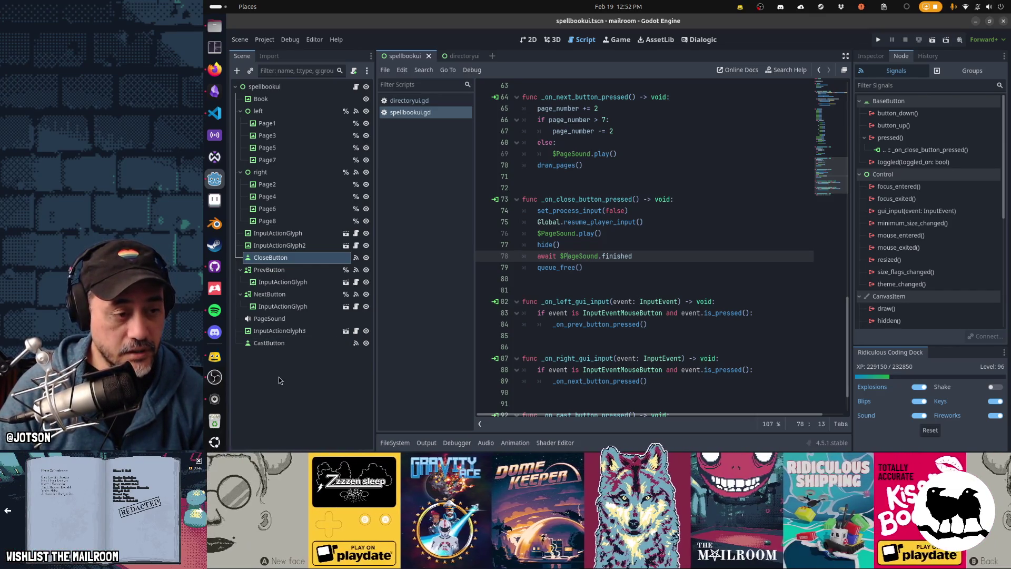
pyautogui.click(368, 343)
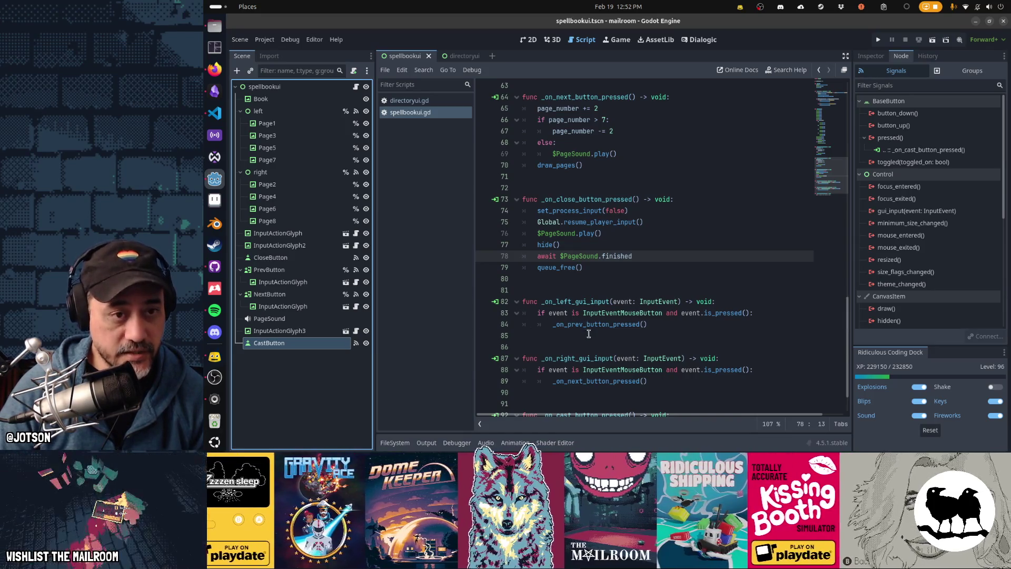
pyautogui.scroll(15, 590, 336)
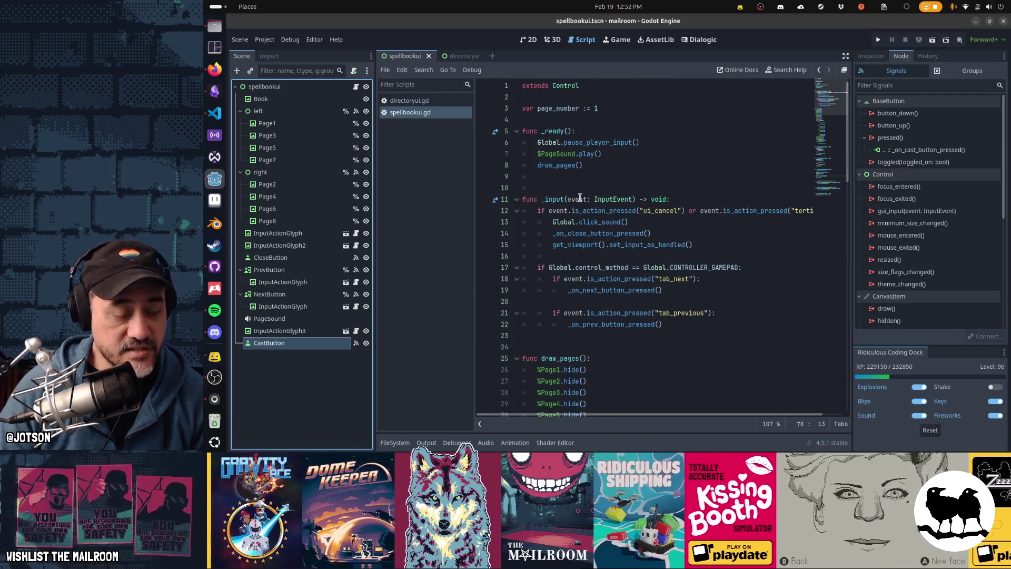
# Start typing a var declaration on empty line 4 of spellbookui.gd
pyautogui.click(654, 120)
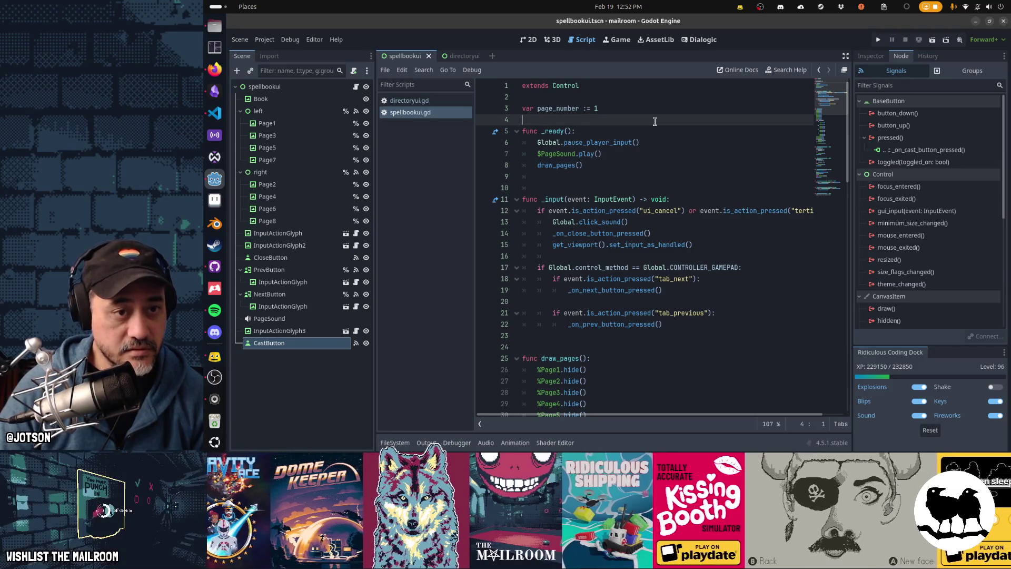
pyautogui.write('vas')
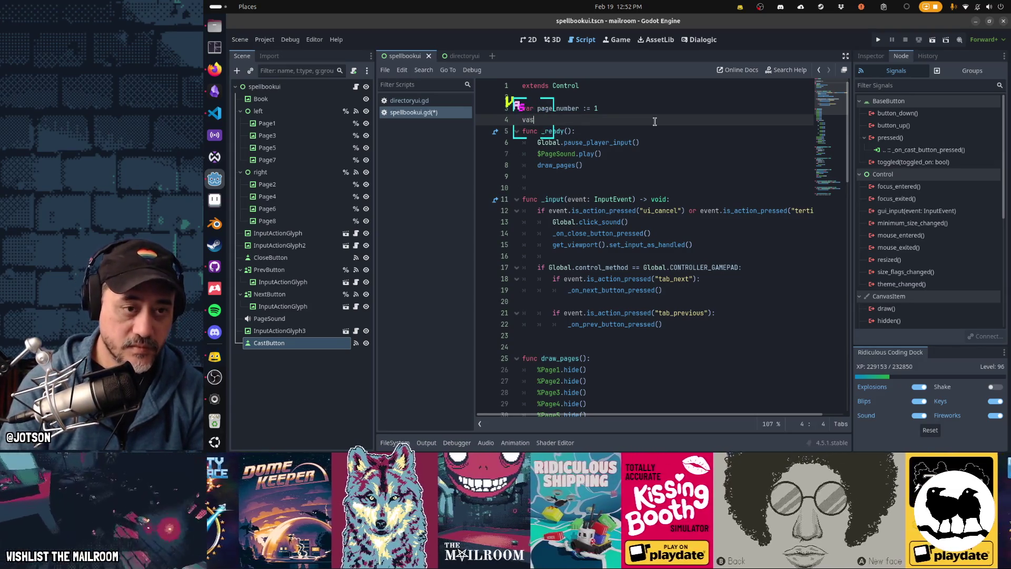